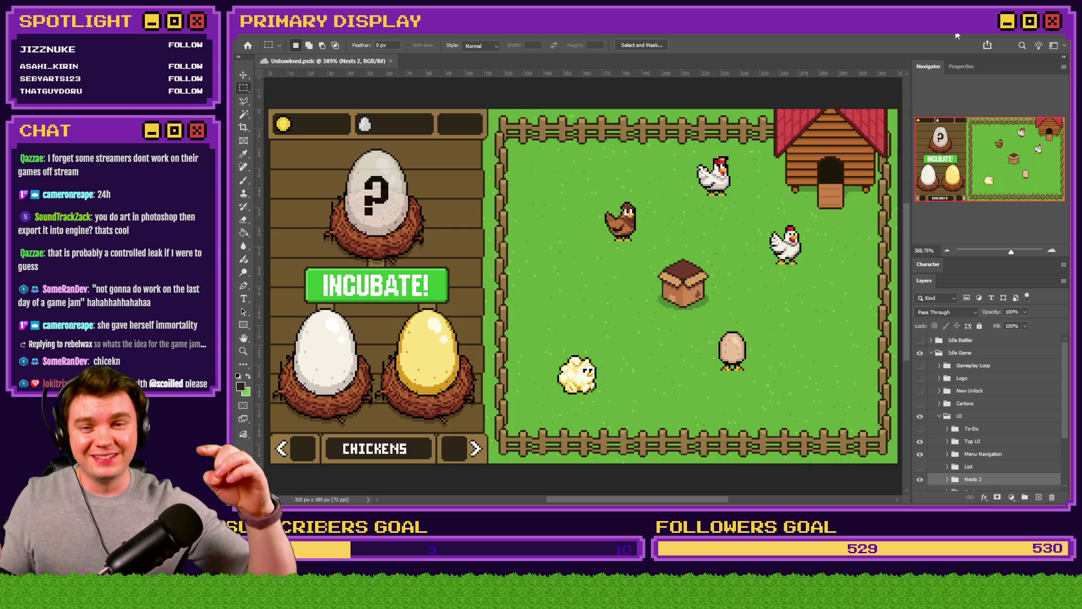
- Switch to the itch.io Bad Ideas Game Jam 2026 page and scroll to its title
key(alt+Tab)
scroll(758, 199, up, 10)
scroll(619, 330, down, 2)
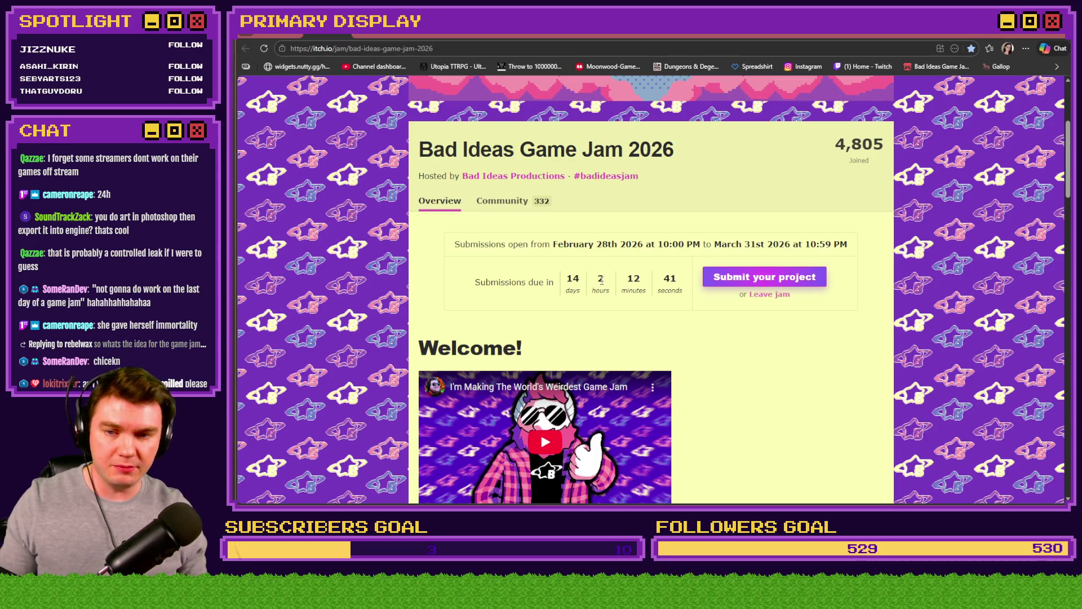
- Highlight the 14-days-left submission countdown, clear it, and return to the Photoshop mockup
drag(600, 278, 677, 278)
click(684, 324)
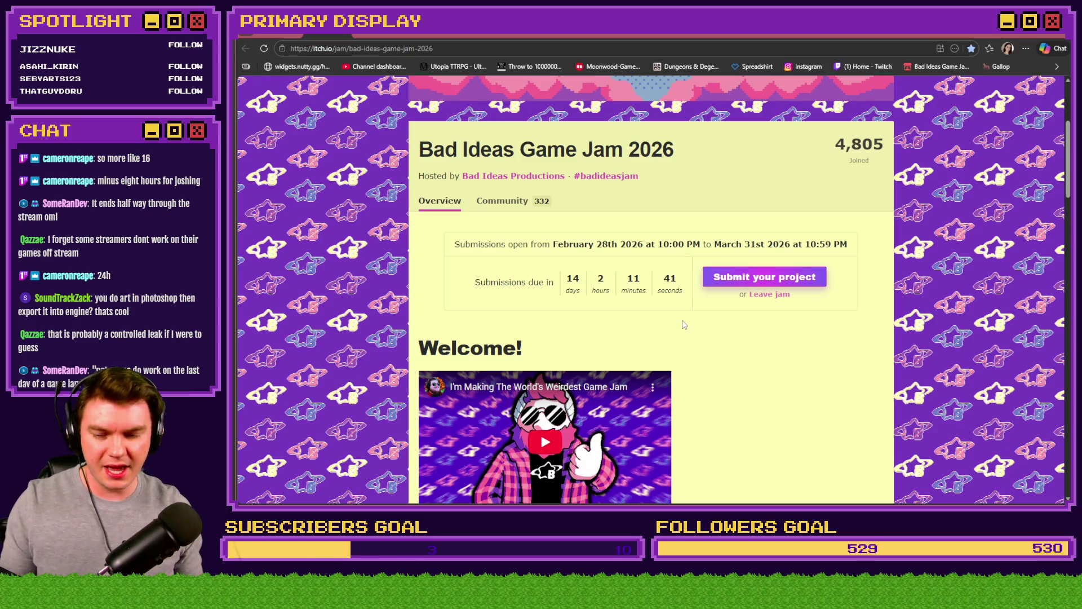
key(alt+Tab)
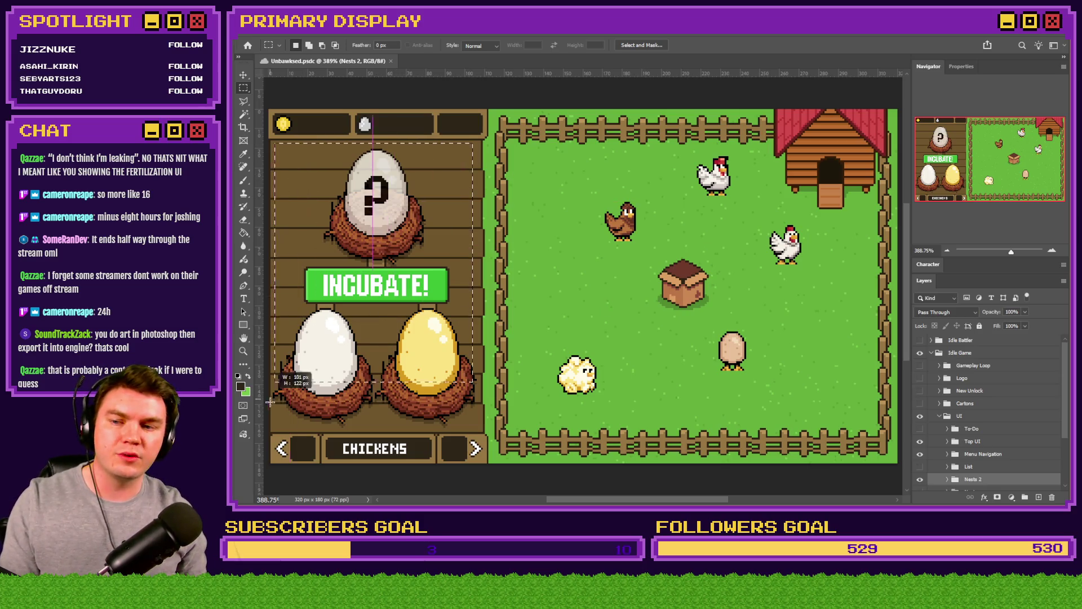
- Zoom out and box the brown chicken in the mockup, then select unlockChicken1.png in File Explorer
scroll(601, 270, down, 2)
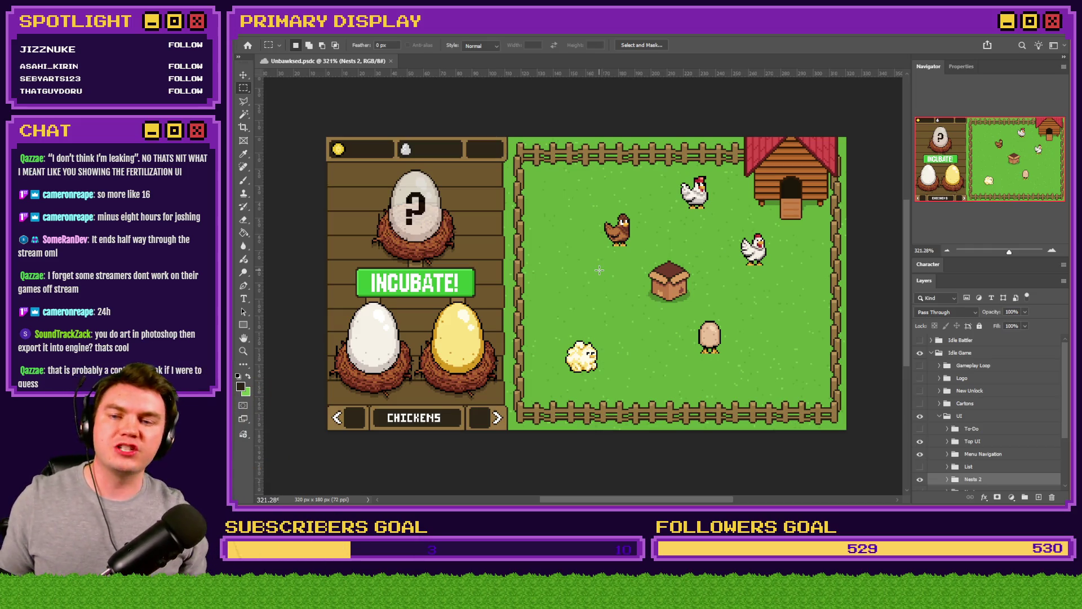
drag(640, 221, 602, 238)
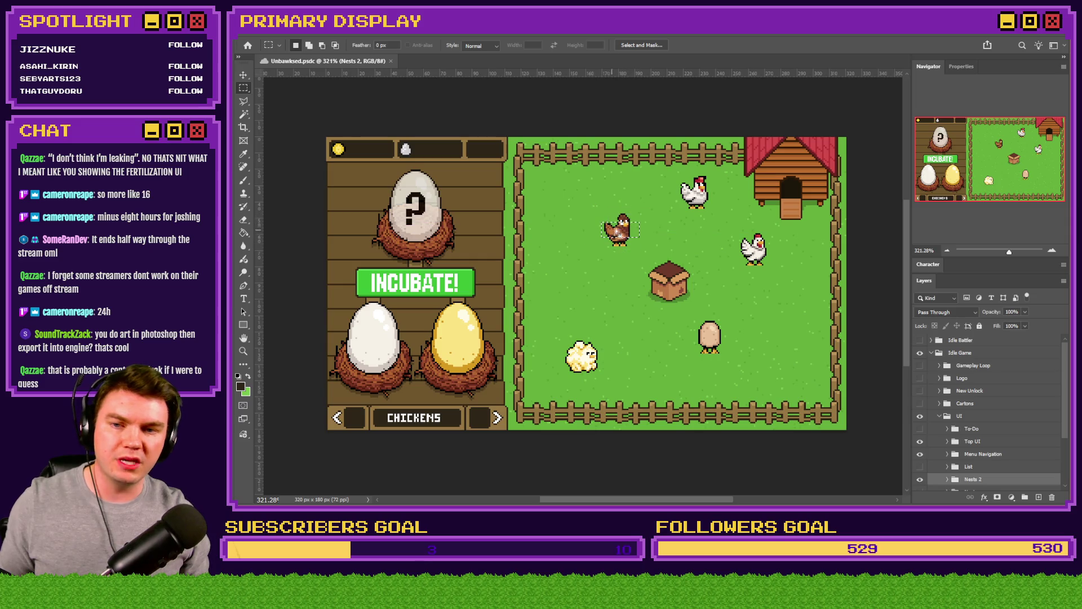
click(630, 215)
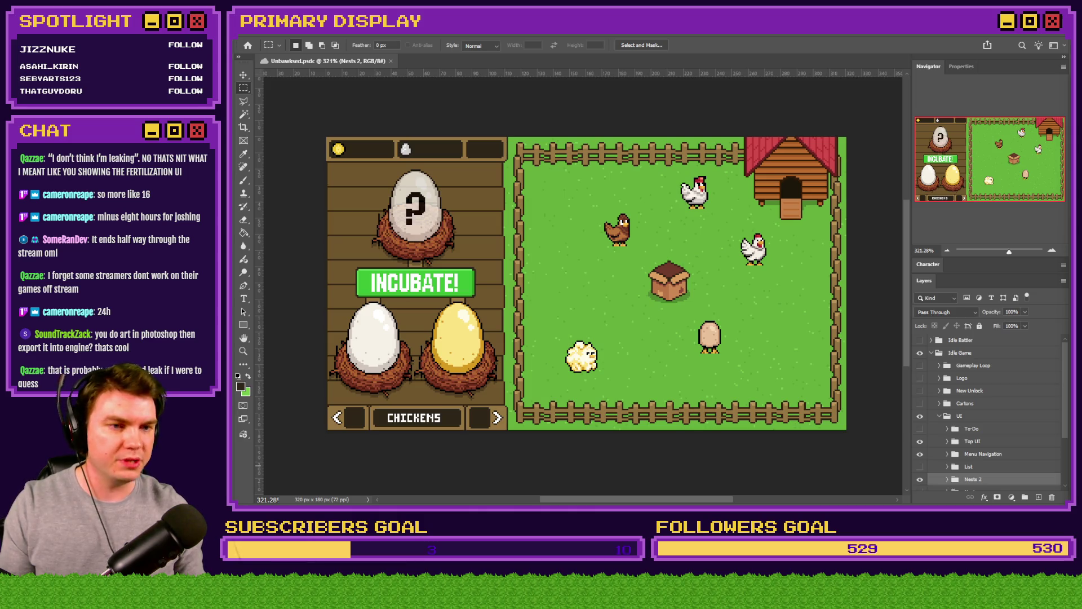
key(alt+Tab)
click(789, 246)
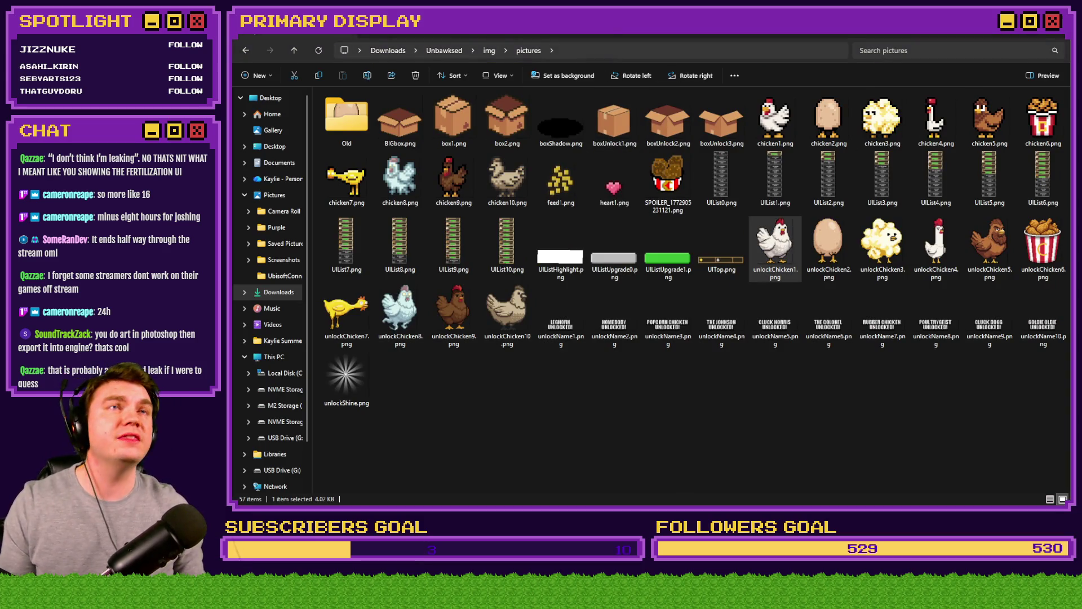
- Open unlockChicken1.png in the Photos viewer
key(Return)
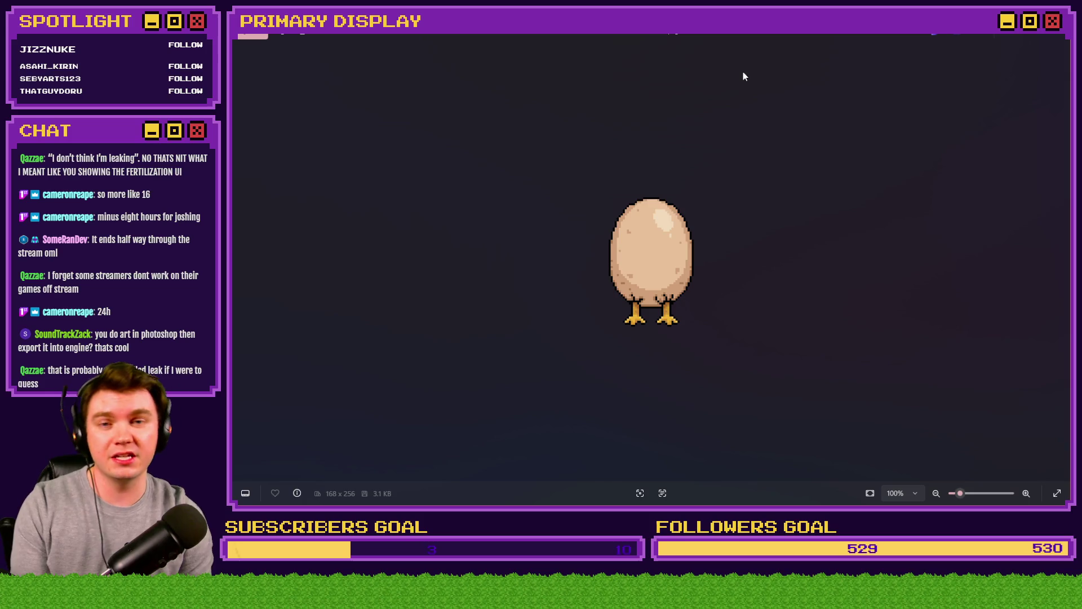
- Page through the unlock sprites (popcorn chicken, white chicken, bearded hen, bucket, rooster), then close Photos
key(Right)
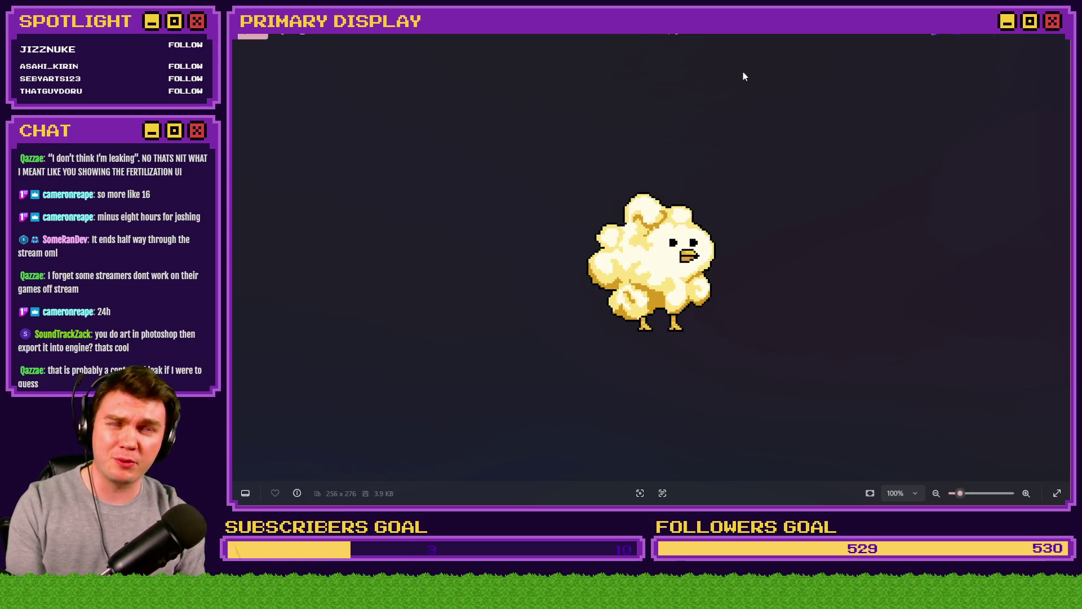
key(Right)
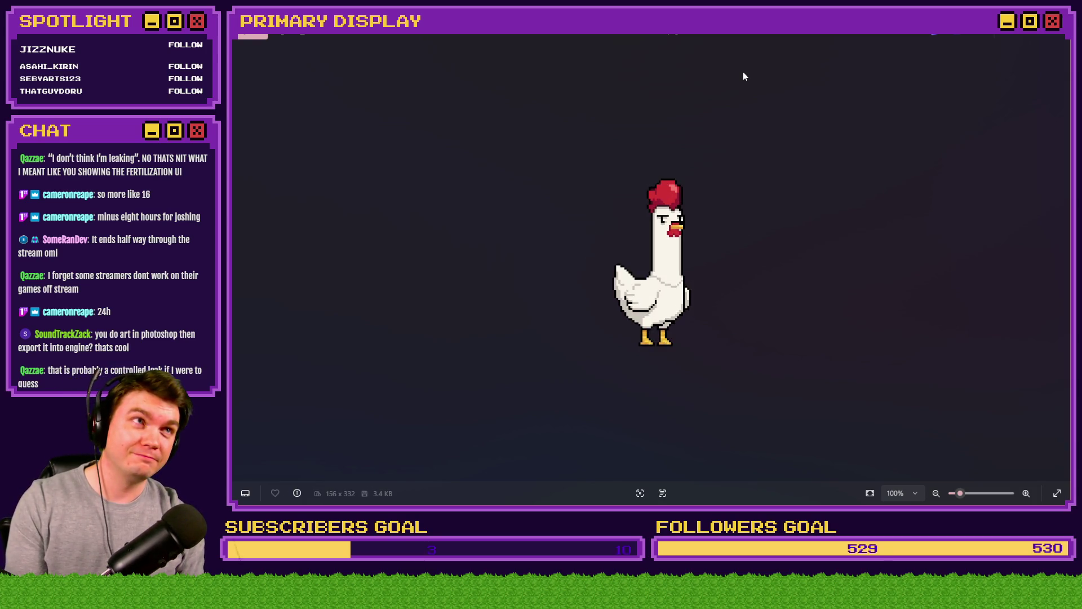
key(Right)
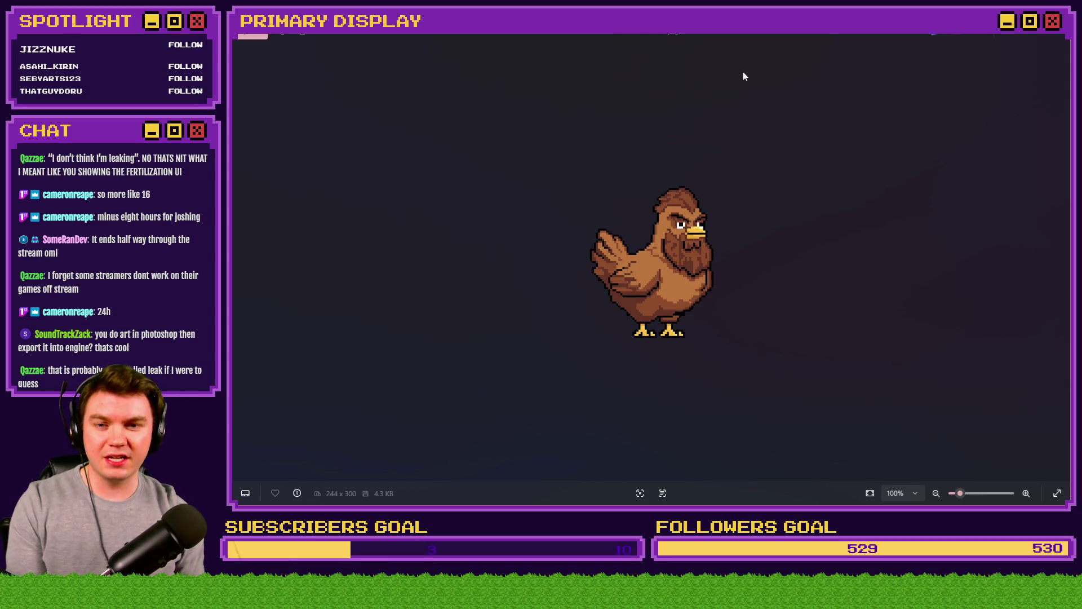
key(Right)
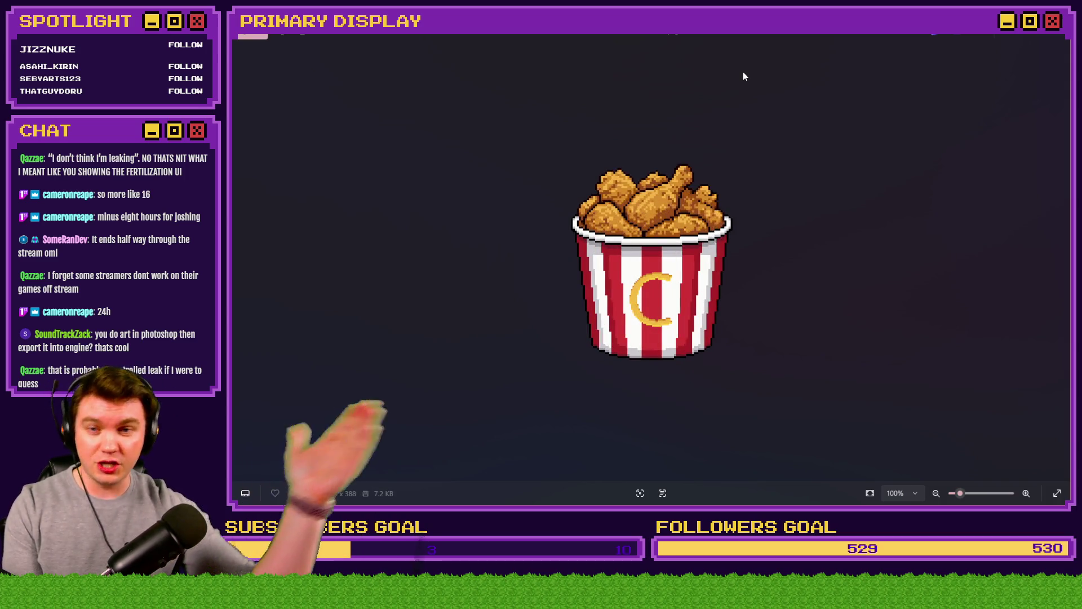
key(Right)
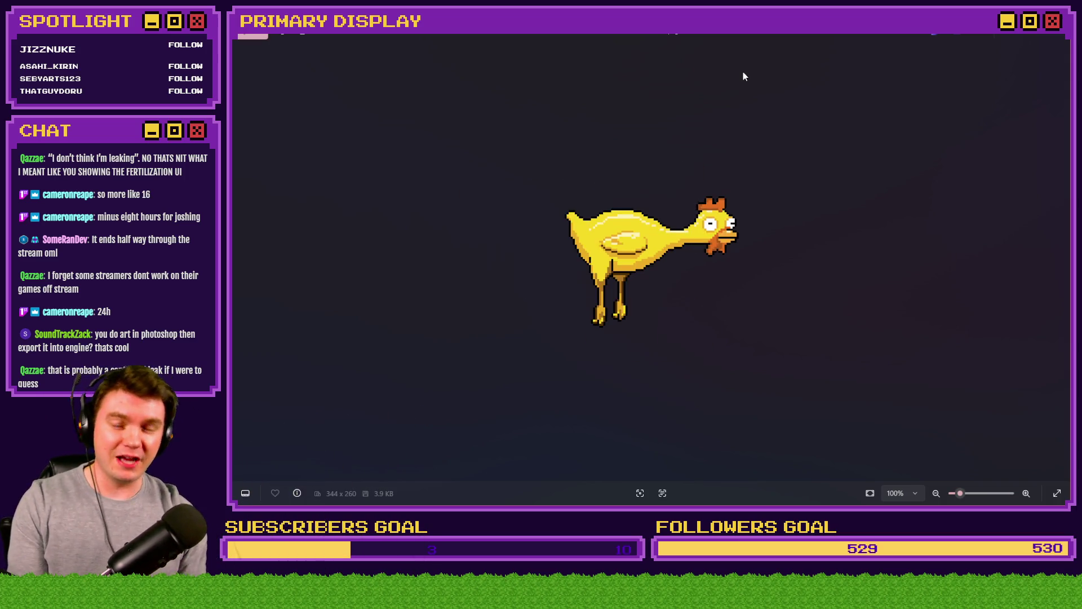
key(Right)
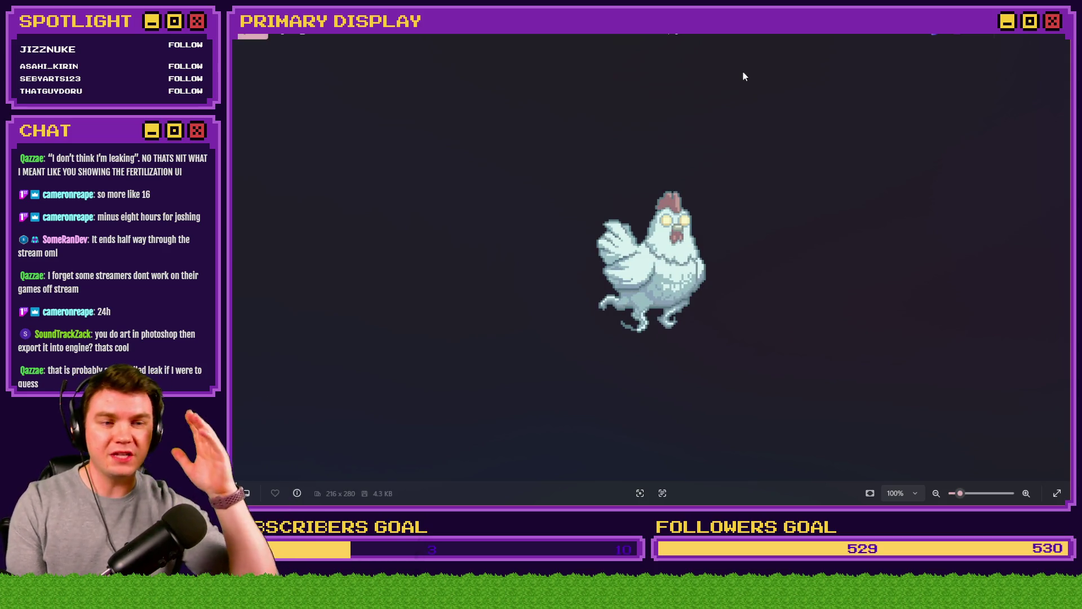
key(Right)
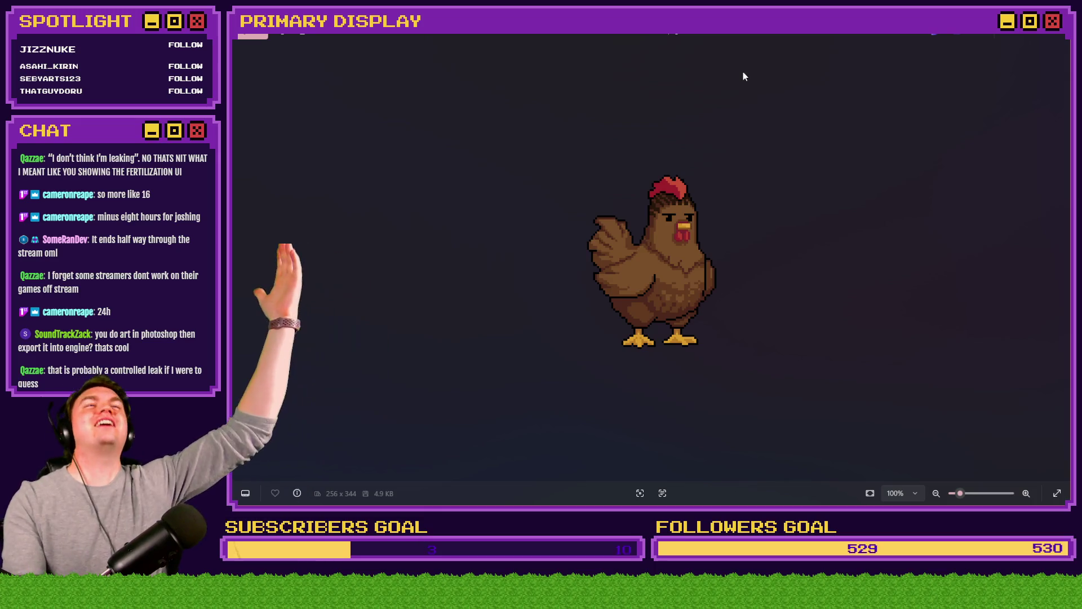
key(Right)
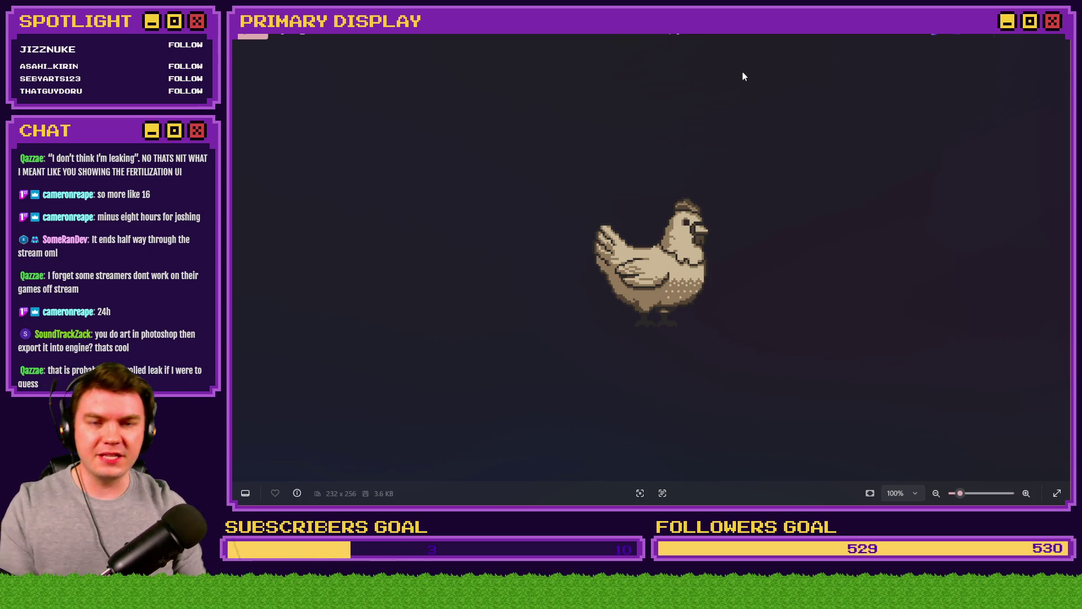
key(Right)
key(Right)
key(Left)
key(Left)
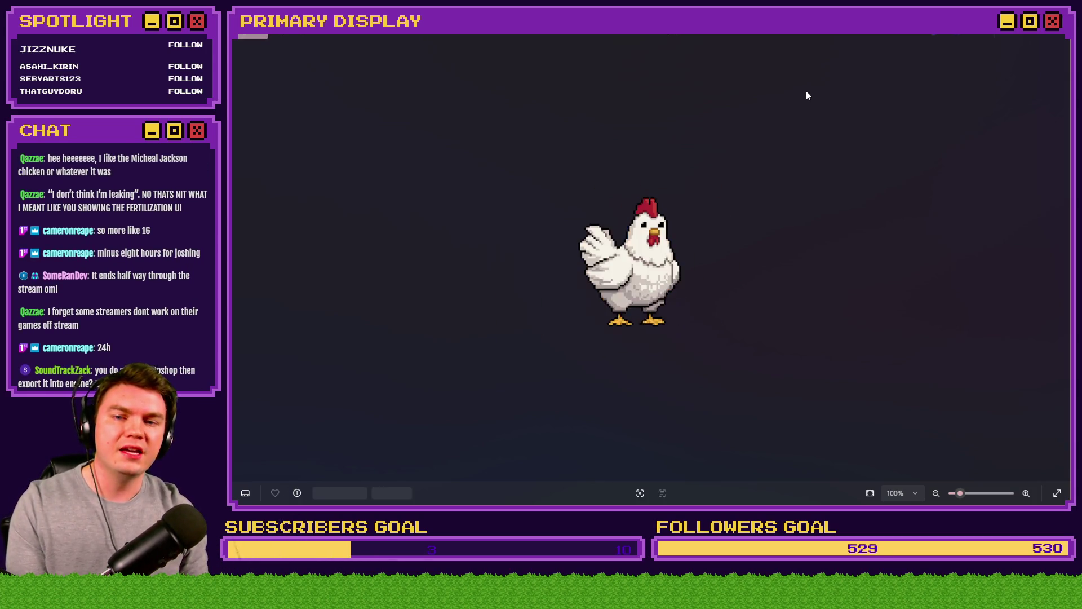
key(Right)
key(Right)
key(Right)
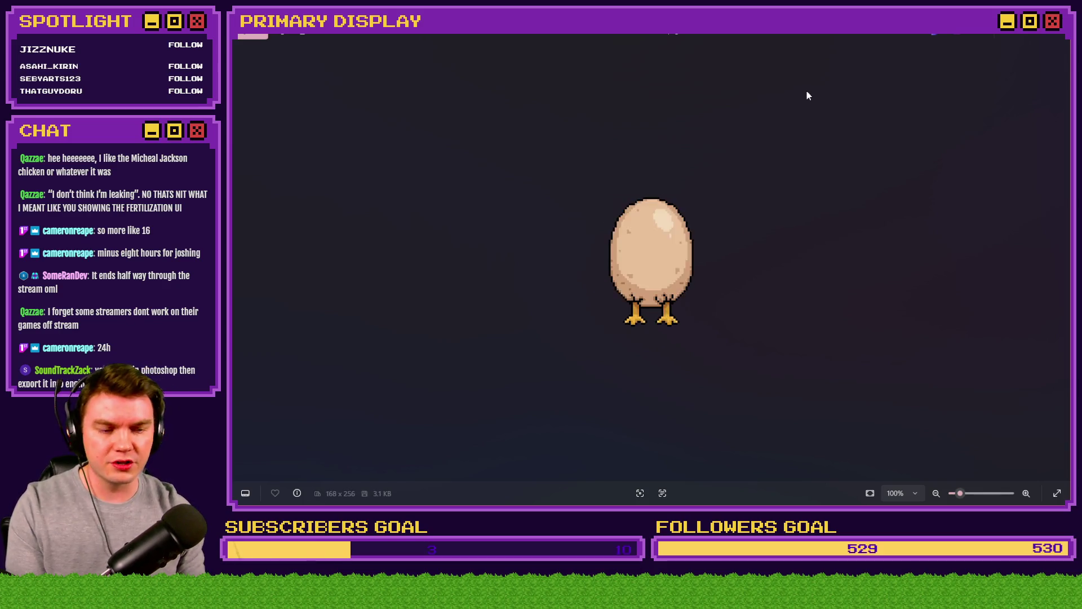
click(1059, 38)
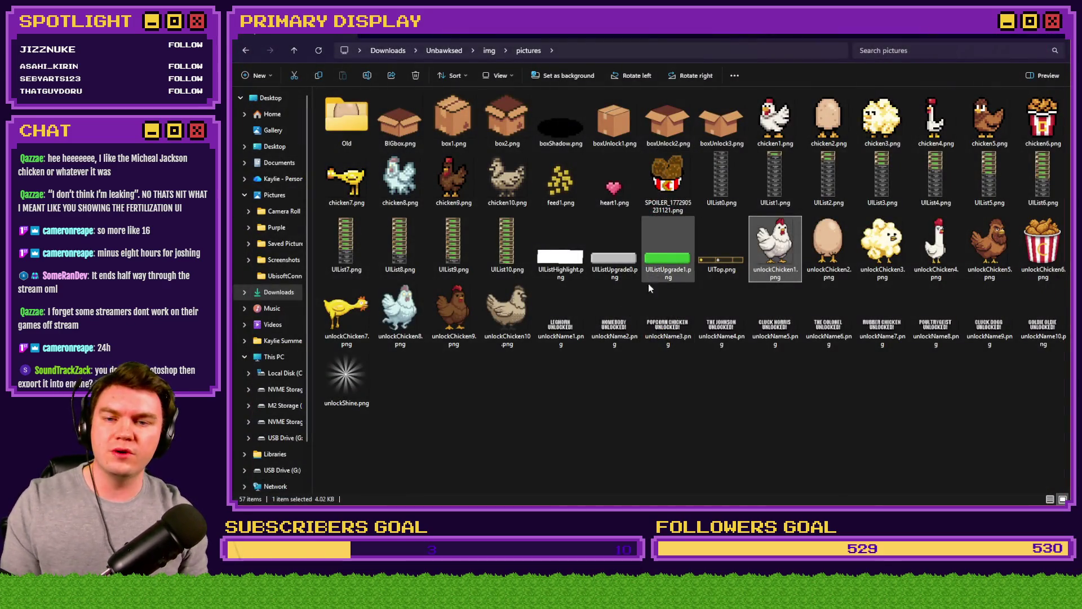
- Switch from the pictures folder back to the Photoshop chicken-game mockup
key(alt+Tab)
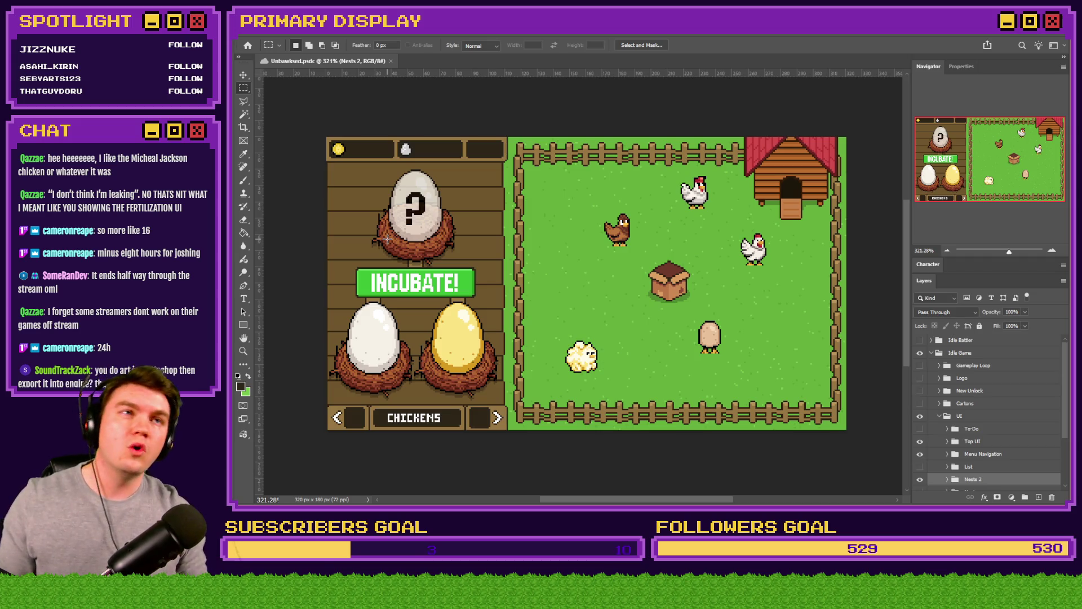
- Box the question-mark egg in the mockup, clear the selection, and switch to the sprite folder
drag(450, 166, 394, 243)
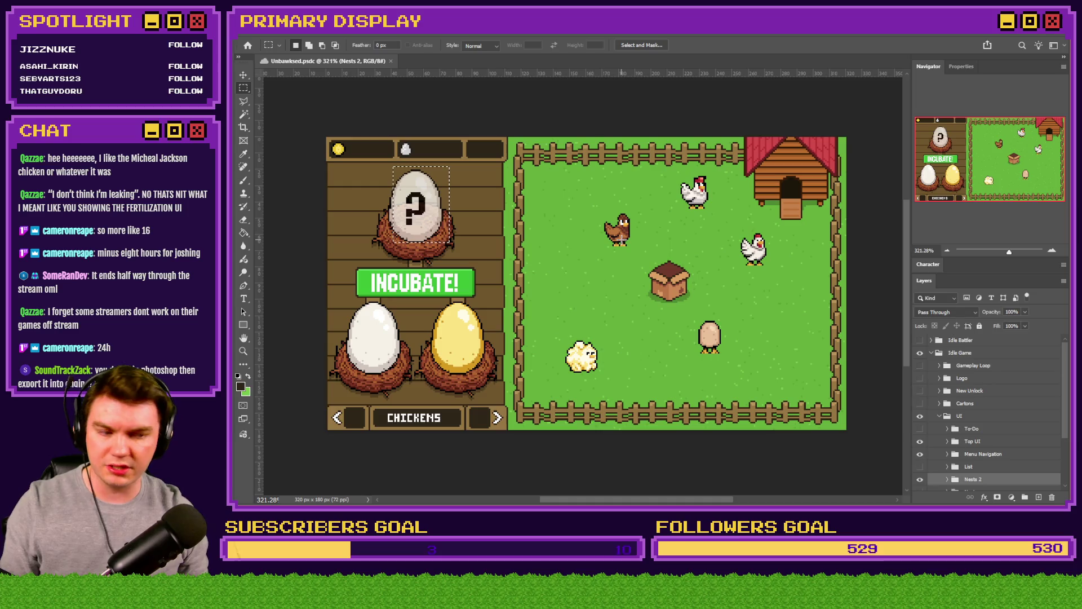
click(602, 232)
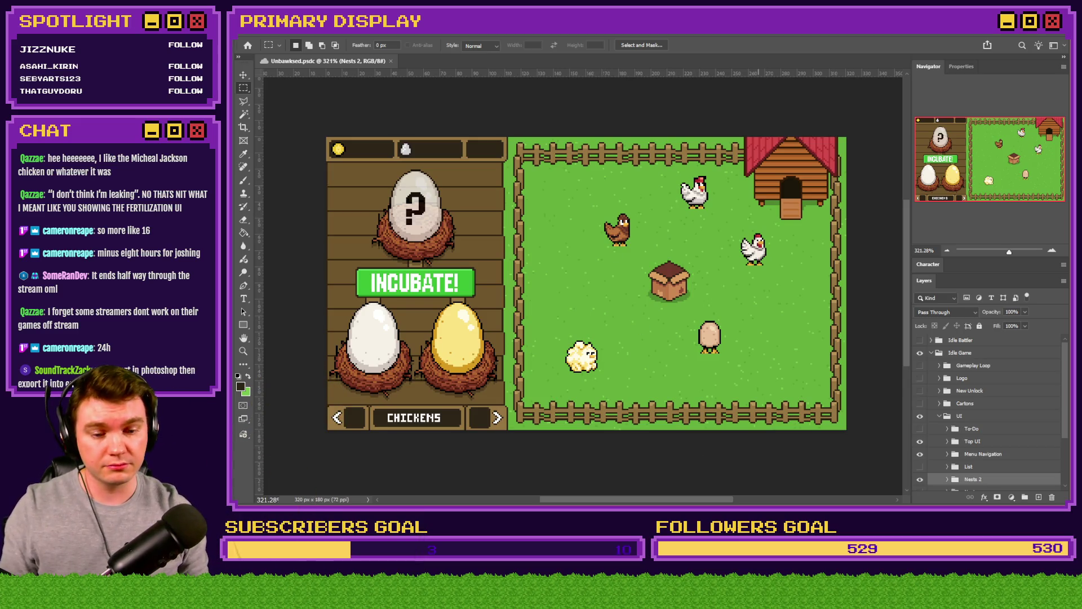
key(alt+Tab)
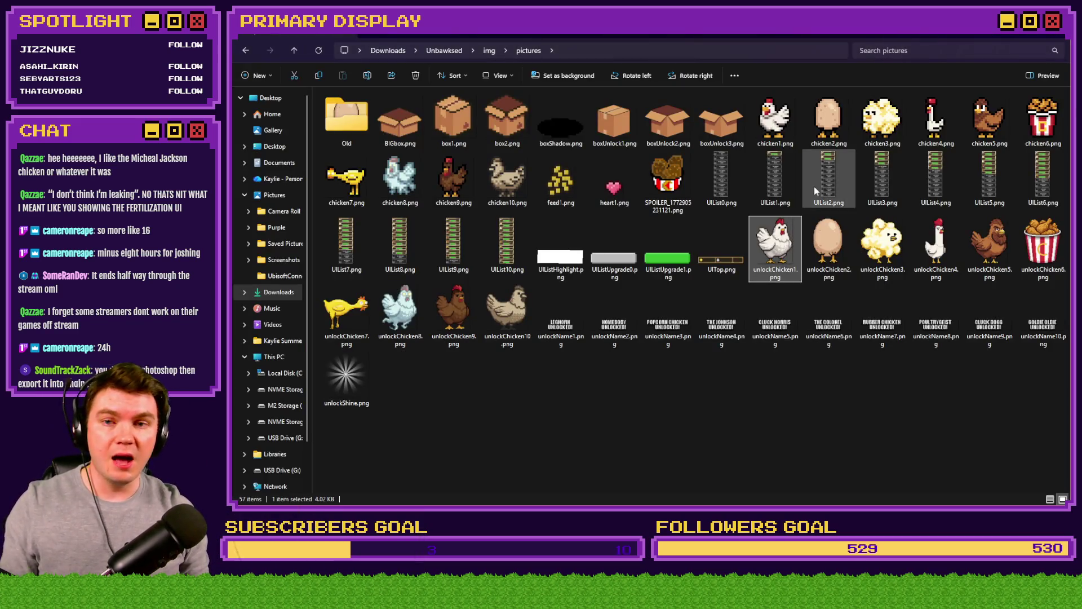
- Open game.rmmzproject from the Unbawksed folder in RPG Maker MZ and start a playtest
click(444, 50)
double_click(882, 121)
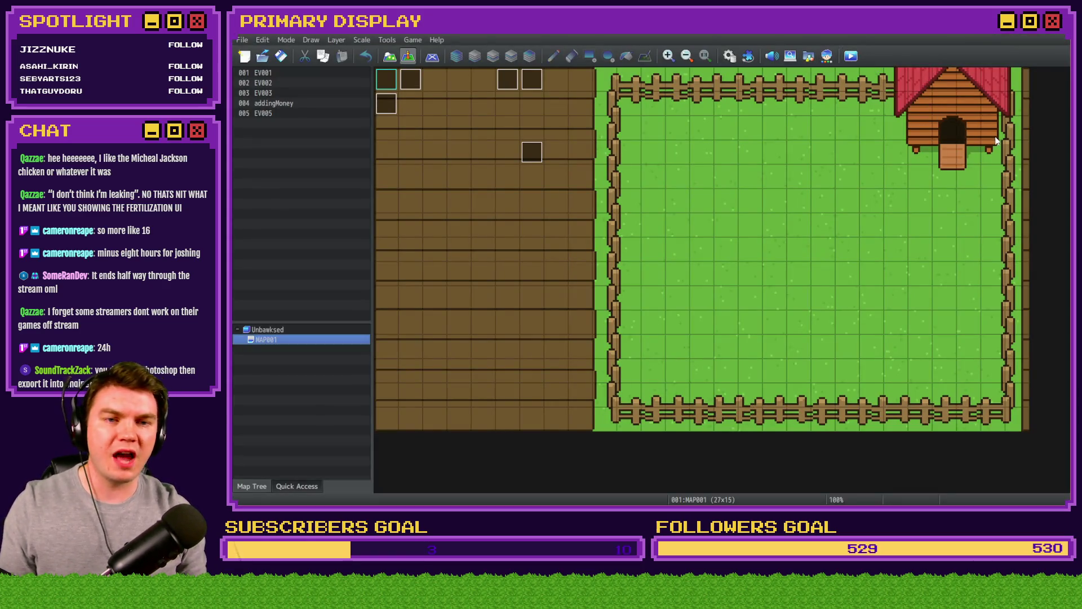
key(ctrl+r)
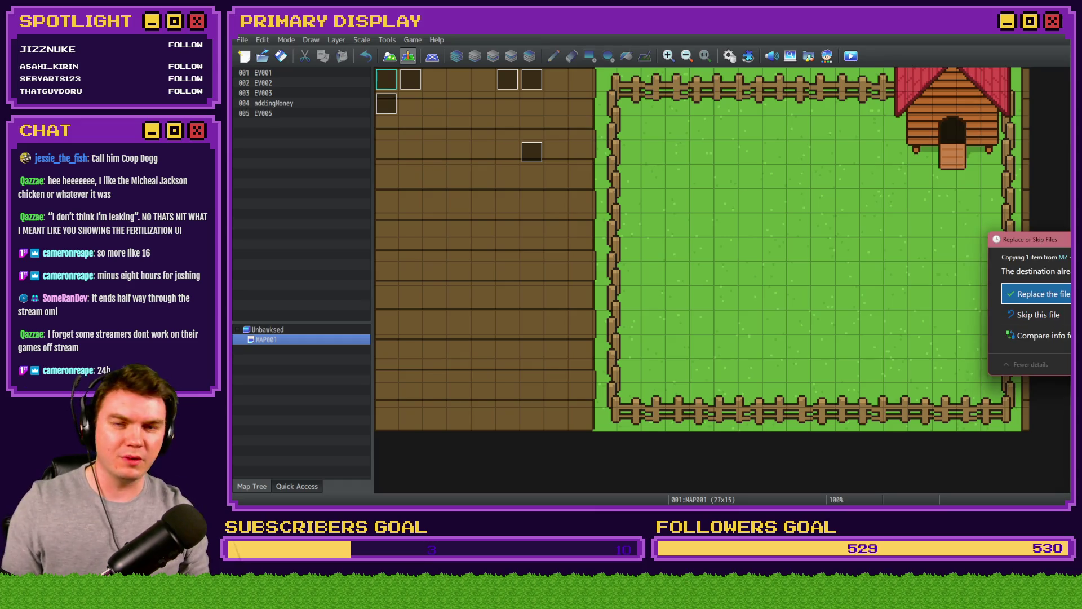
- Inspect the EliMZ_Book plugin settings without changes, dismiss the file-replace prompt, and go to File Explorer
click(749, 57)
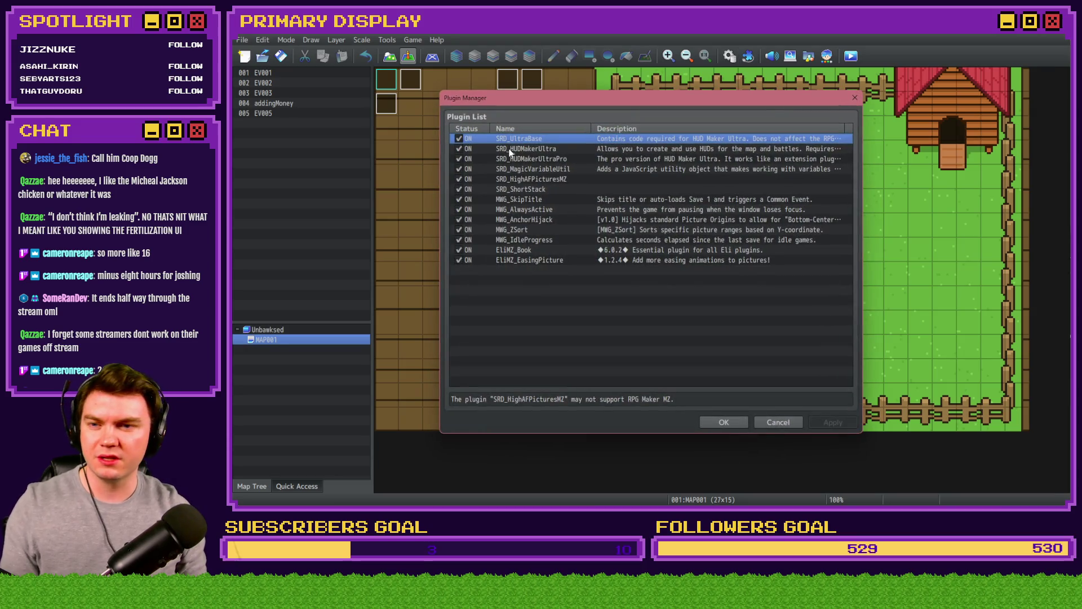
double_click(513, 251)
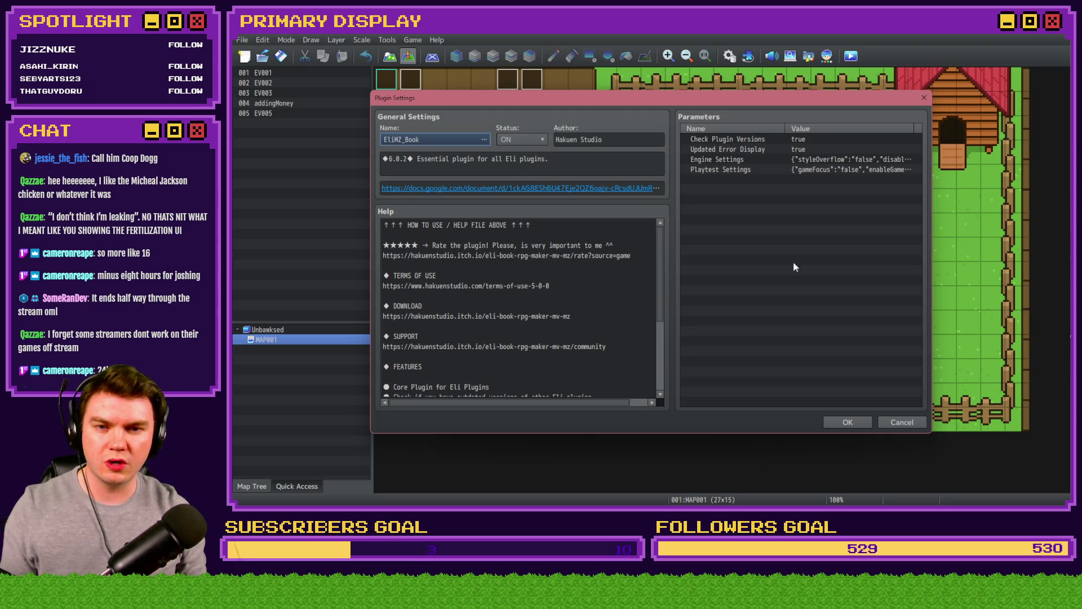
click(907, 420)
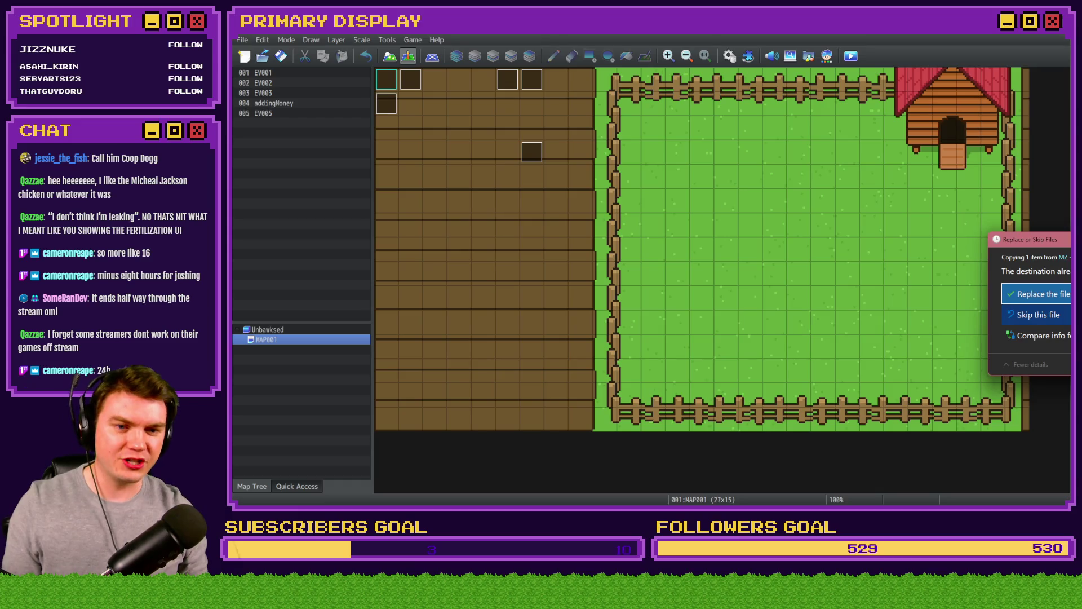
key(Return)
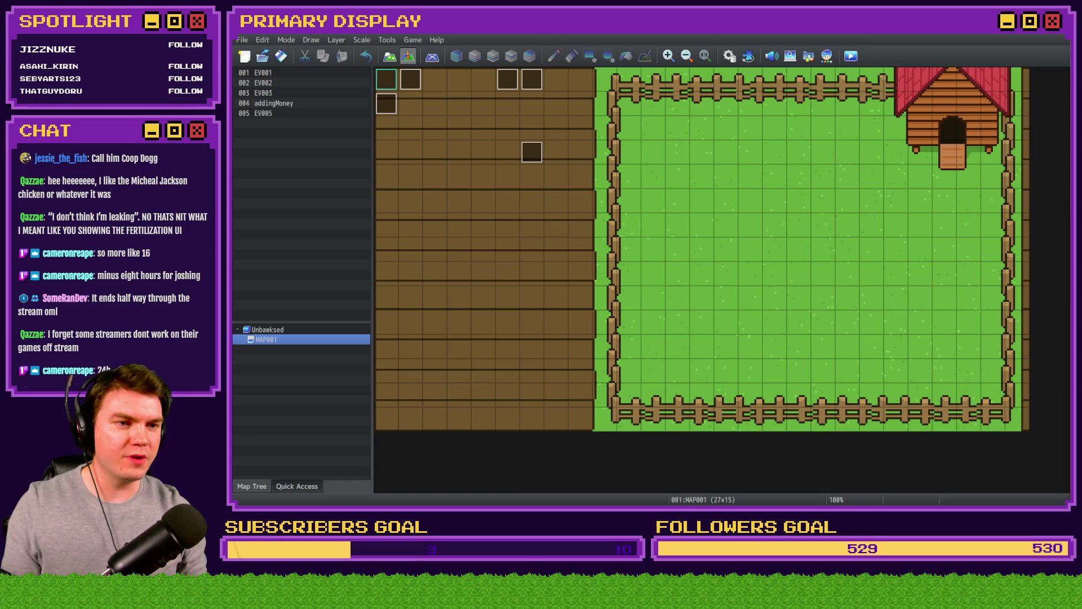
key(alt+Tab)
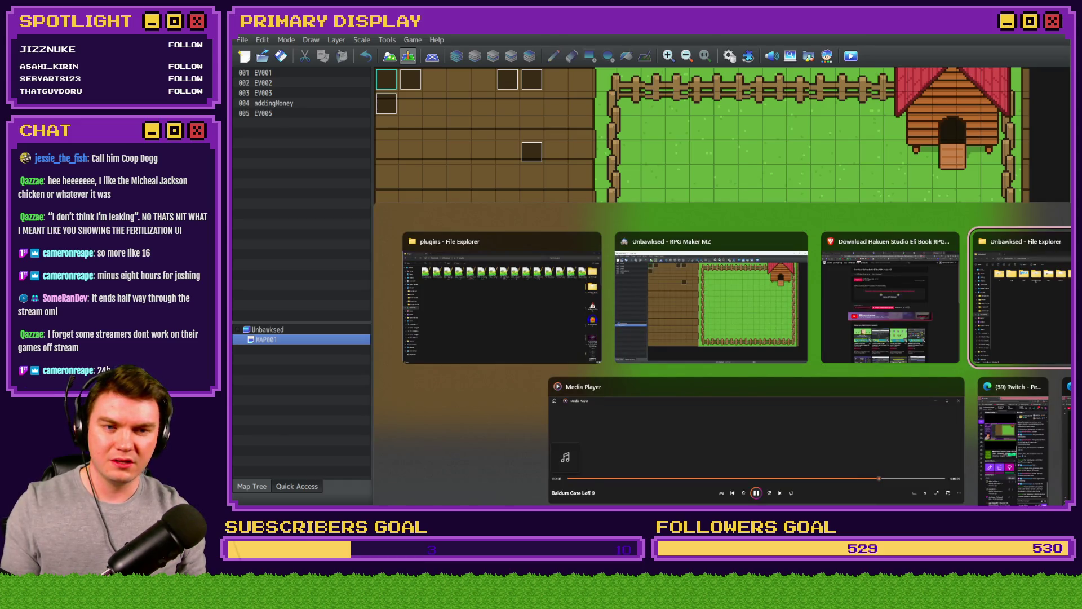
- Check EliMZ_Book.js in the js/plugins folder, ending back on the MAP001 editor
key(alt+Tab)
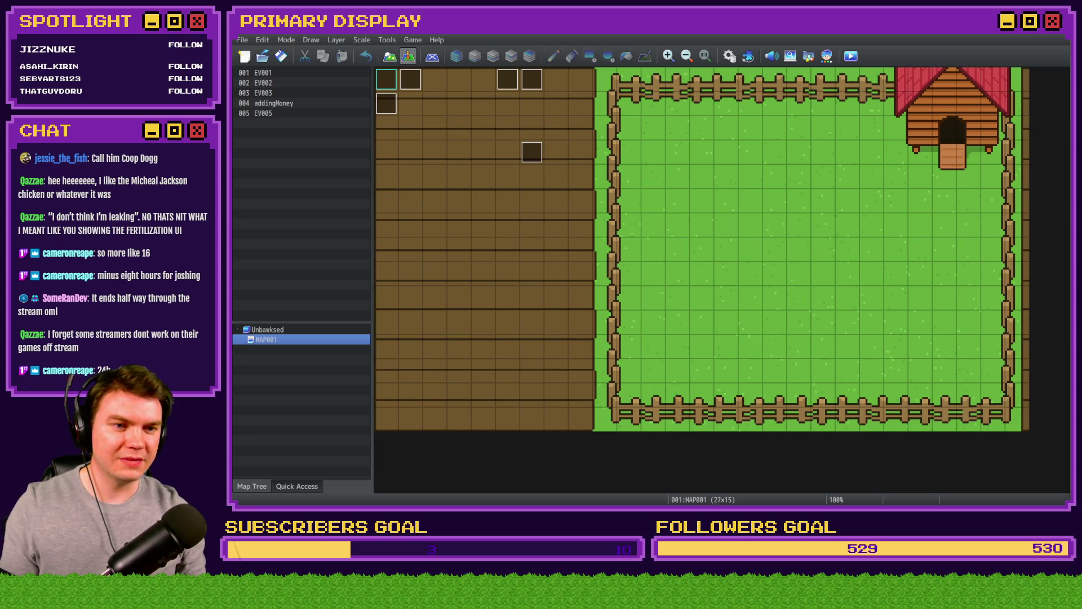
key(alt+Tab)
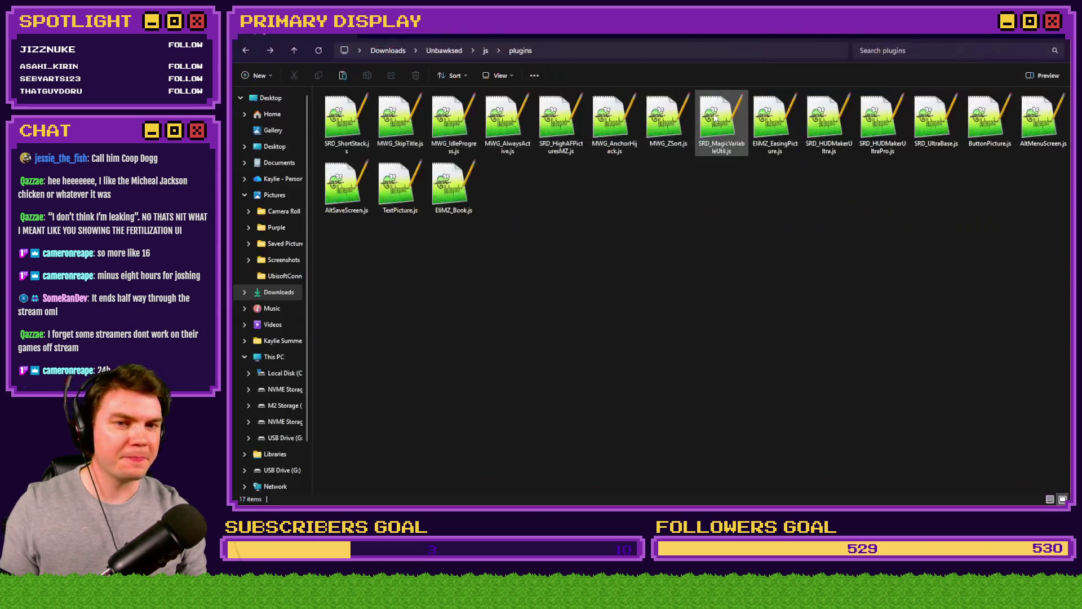
key(alt+Tab)
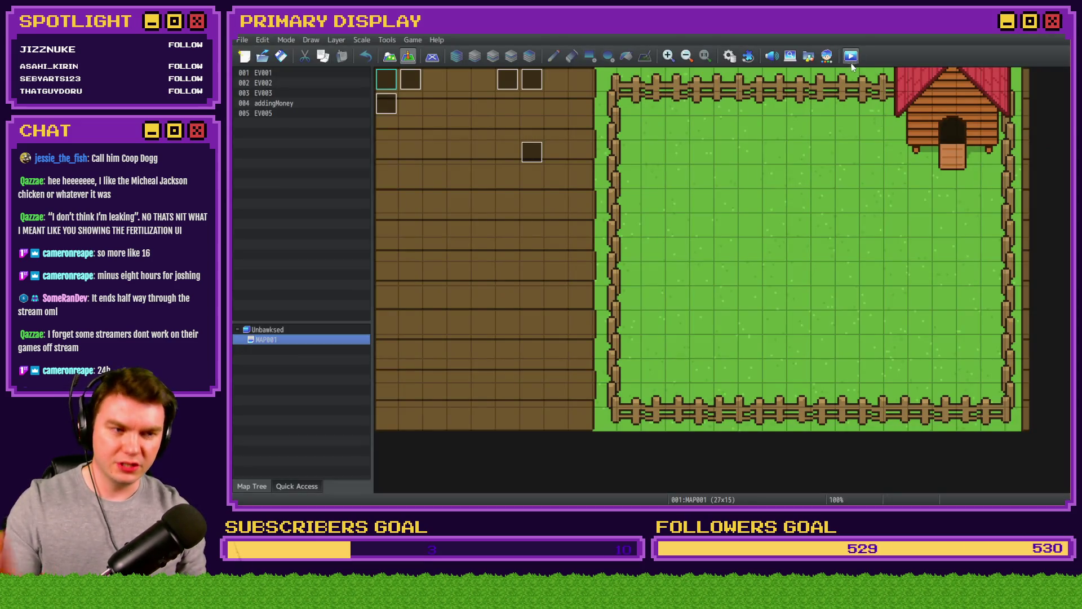
- Launch a playtest of the Unbawksed game so the chicken shop loads
click(850, 61)
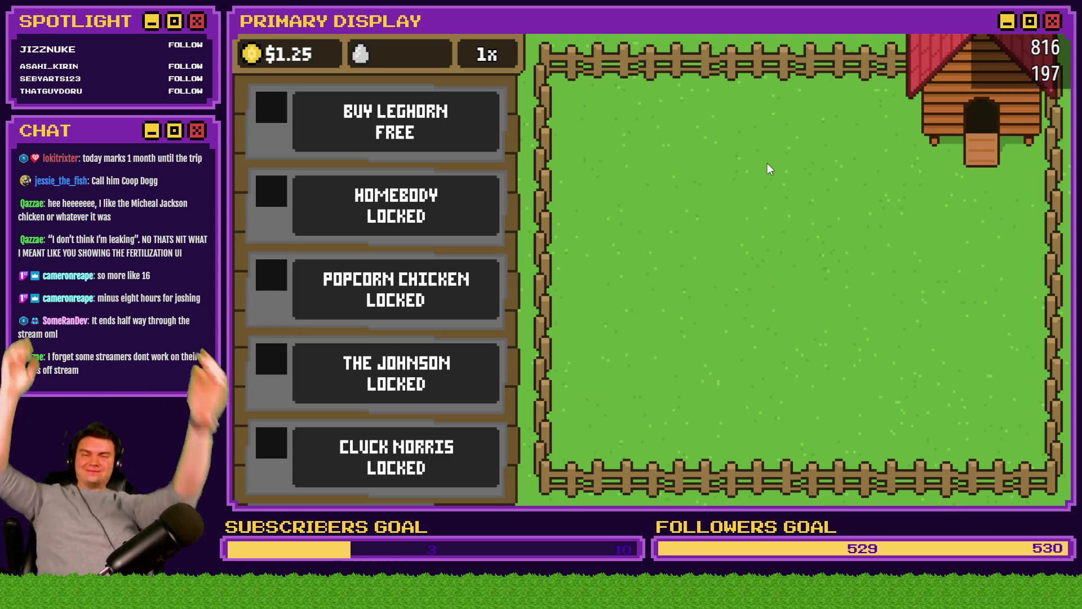
- Close the running playtest and launch a fresh playtest of the game
click(1059, 35)
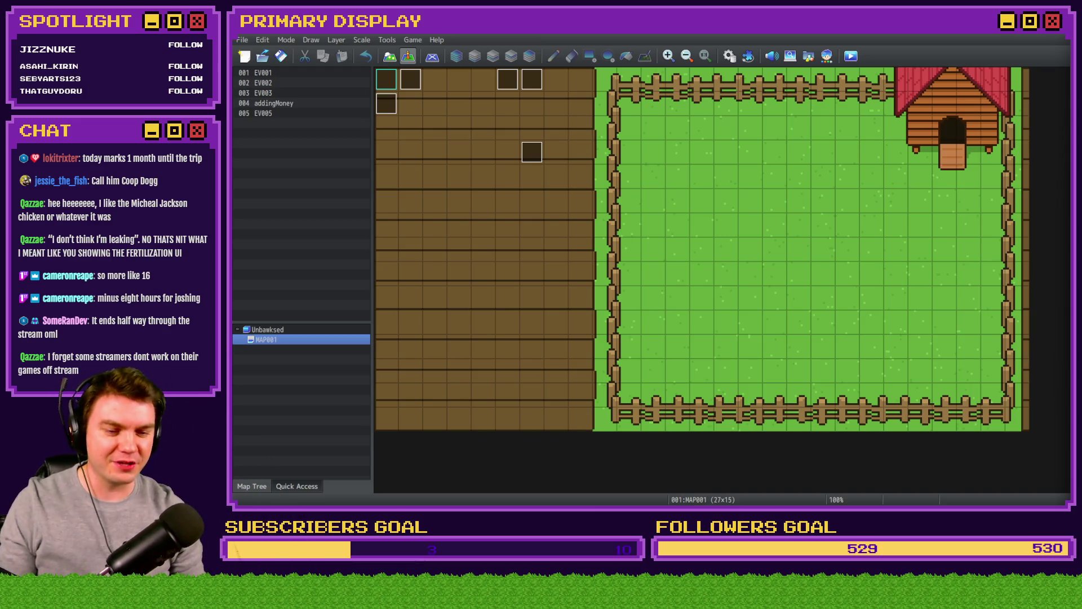
click(851, 56)
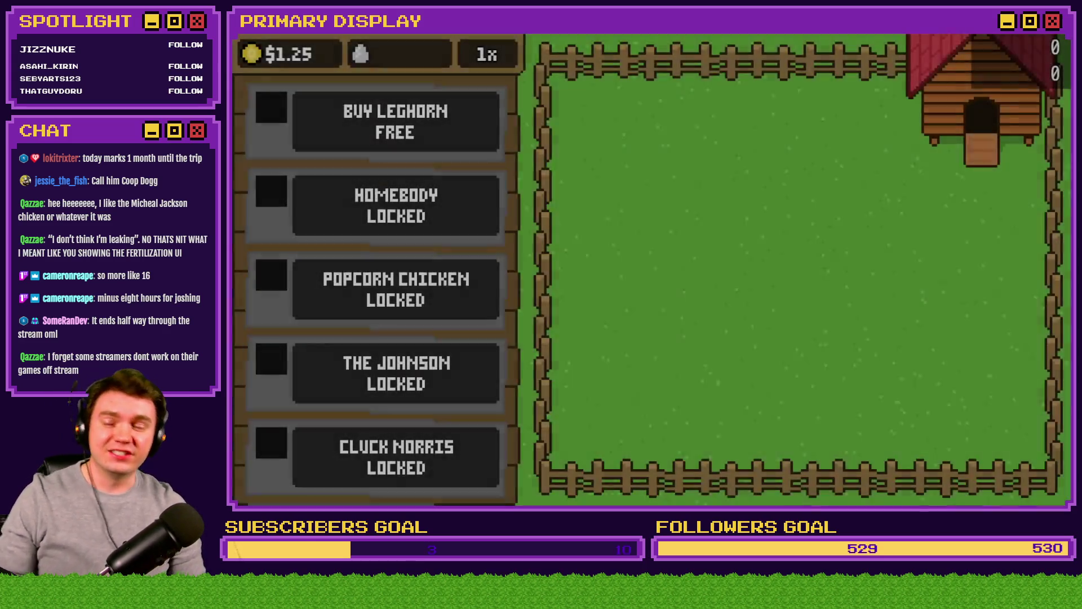
- Buy the free Leghorn in the shop and click the crate that drops into the pen
scroll(474, 407, down, 5)
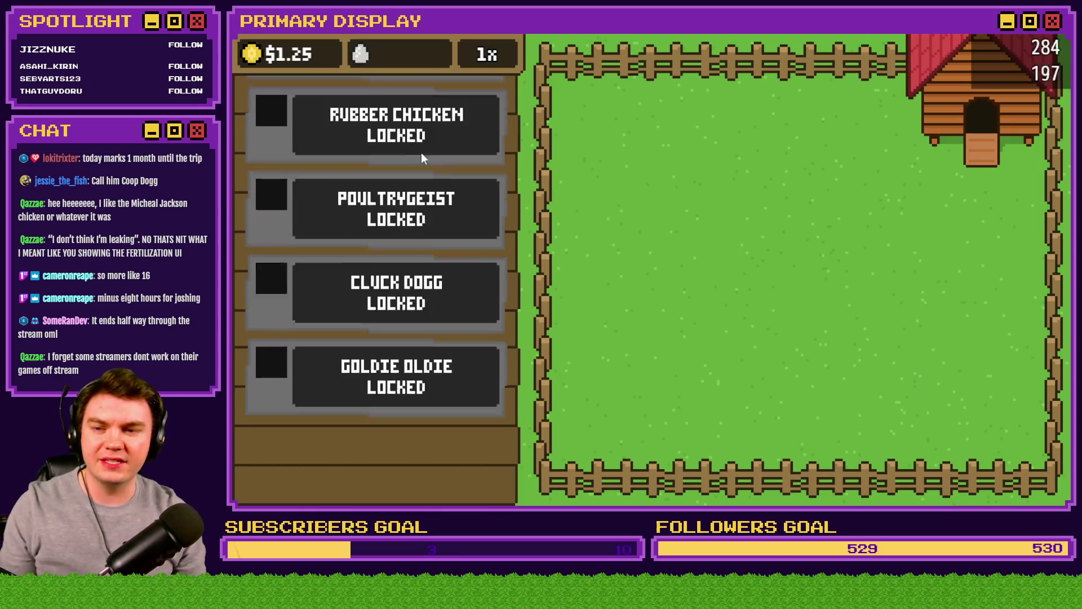
scroll(413, 417, up, 4)
scroll(414, 417, down, 5)
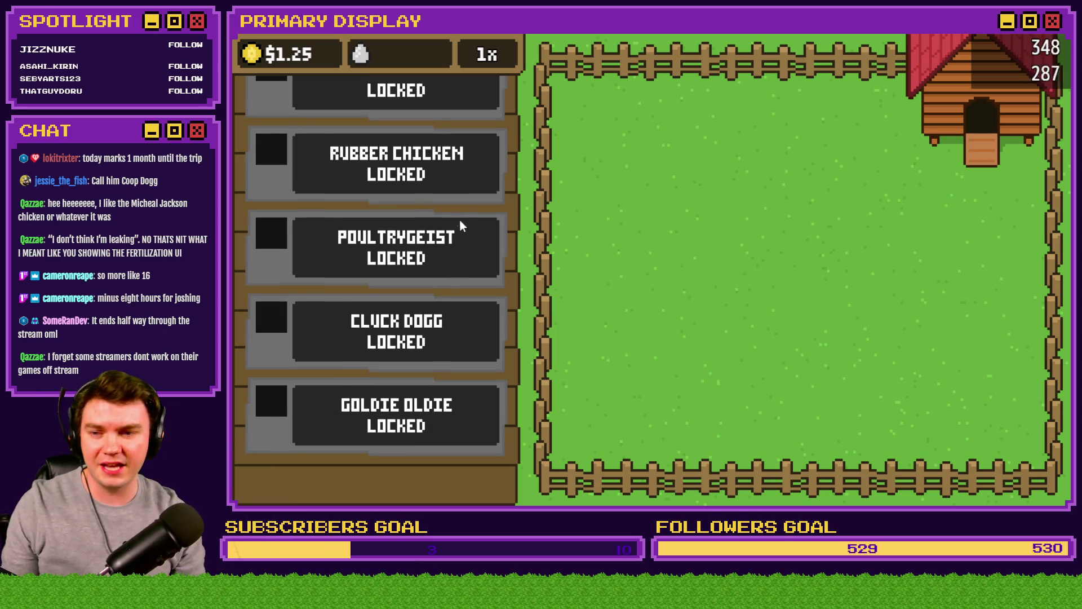
scroll(453, 428, up, 6)
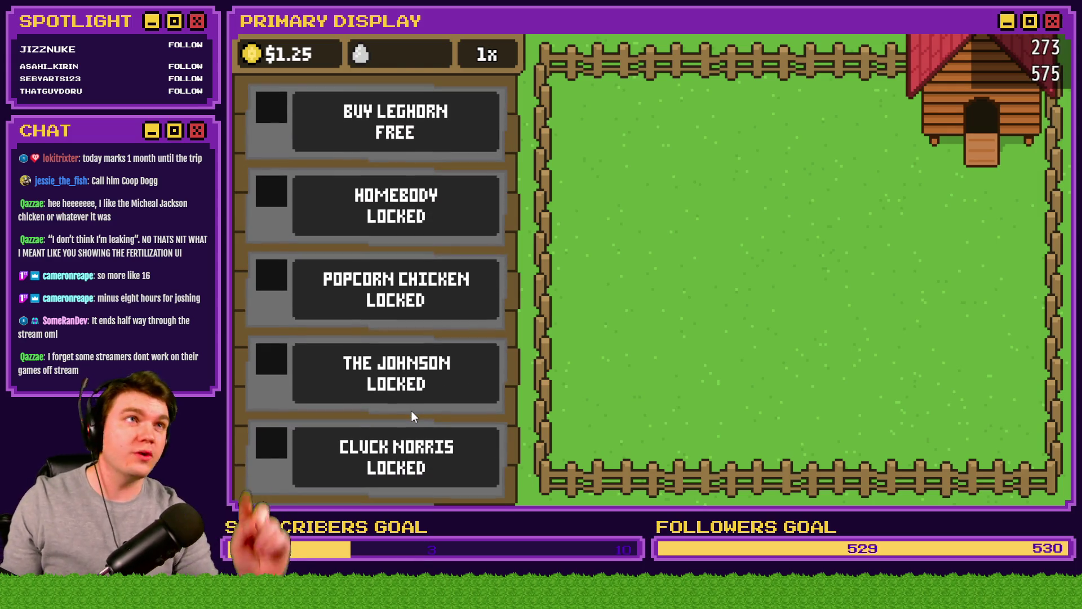
click(495, 60)
click(495, 59)
click(495, 60)
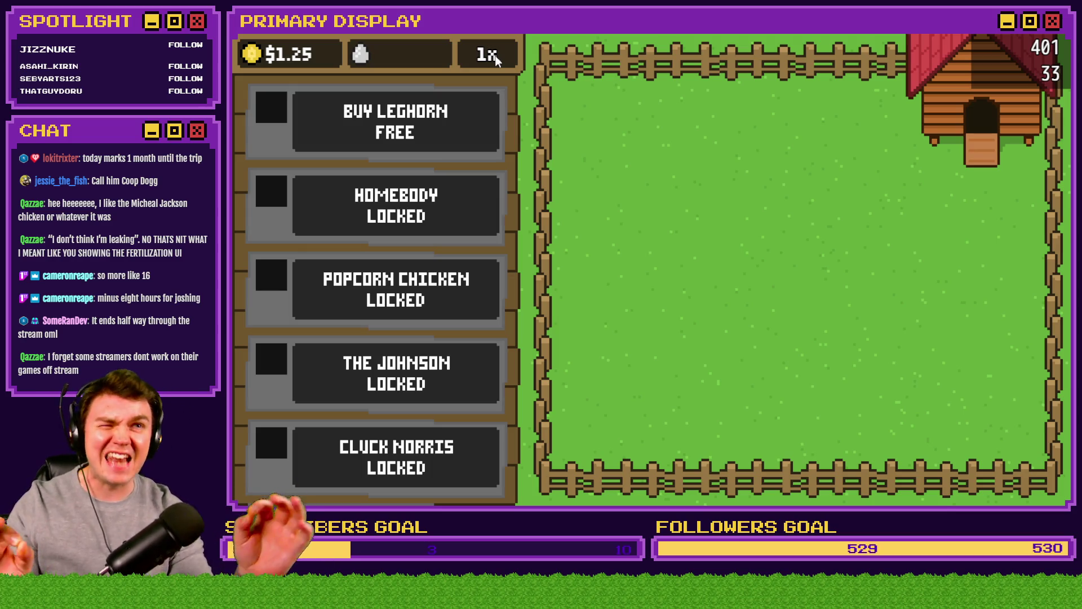
click(323, 113)
click(811, 277)
- Unlock Leghorn from the crate, upgrade it to level 2, and cycle the multiplier 1x→10x→100x→1x
click(810, 276)
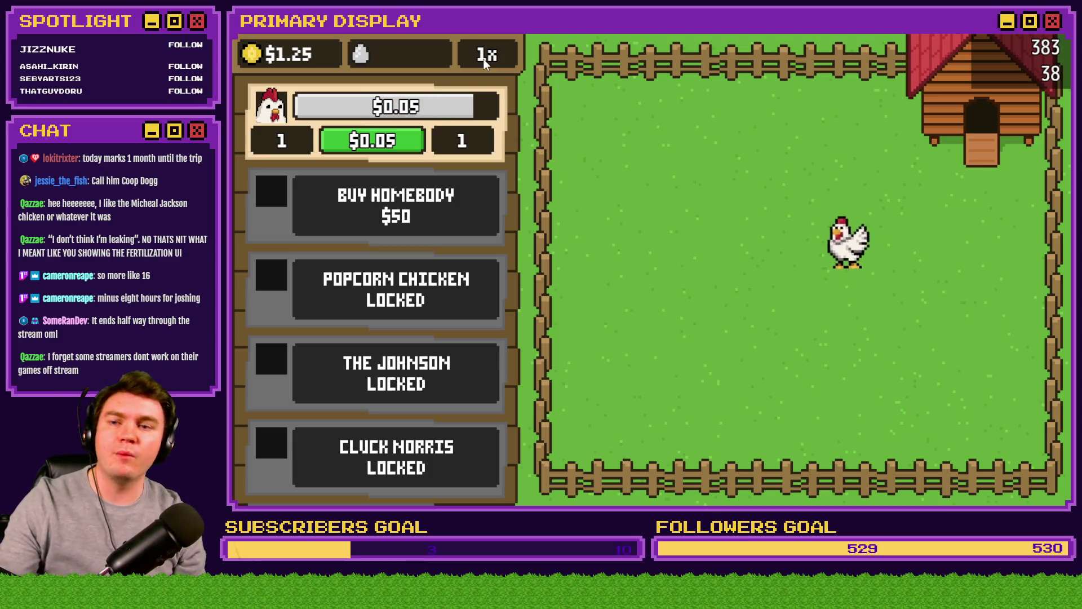
click(393, 148)
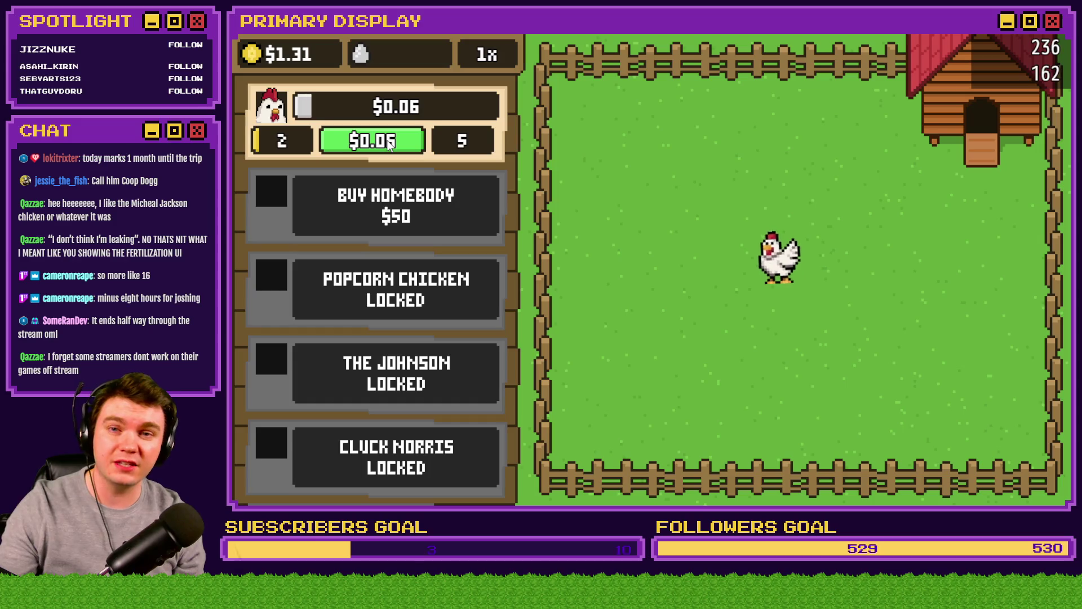
click(487, 58)
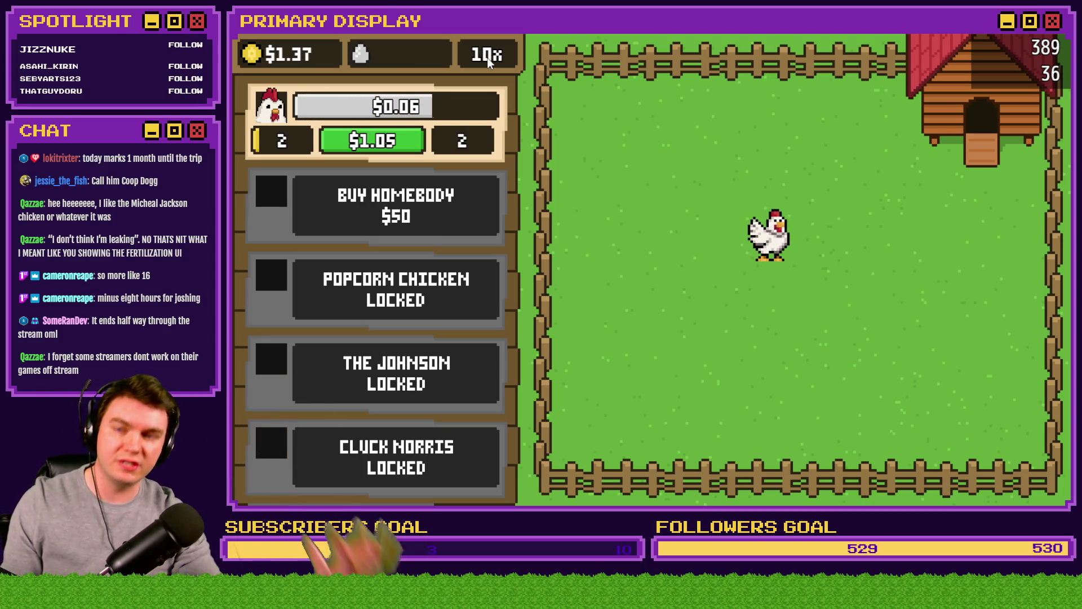
click(487, 58)
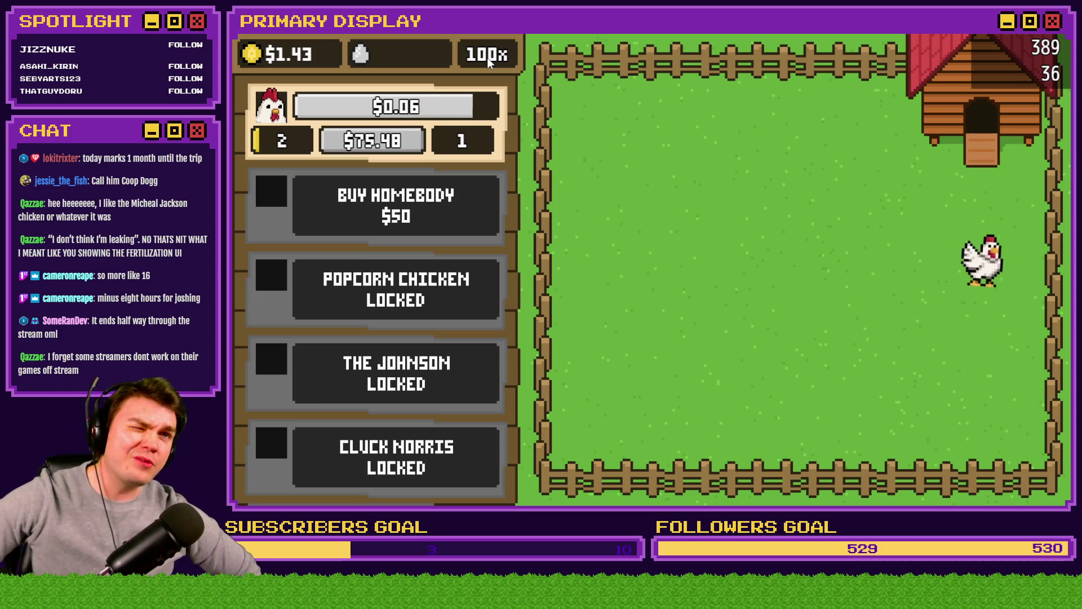
click(488, 58)
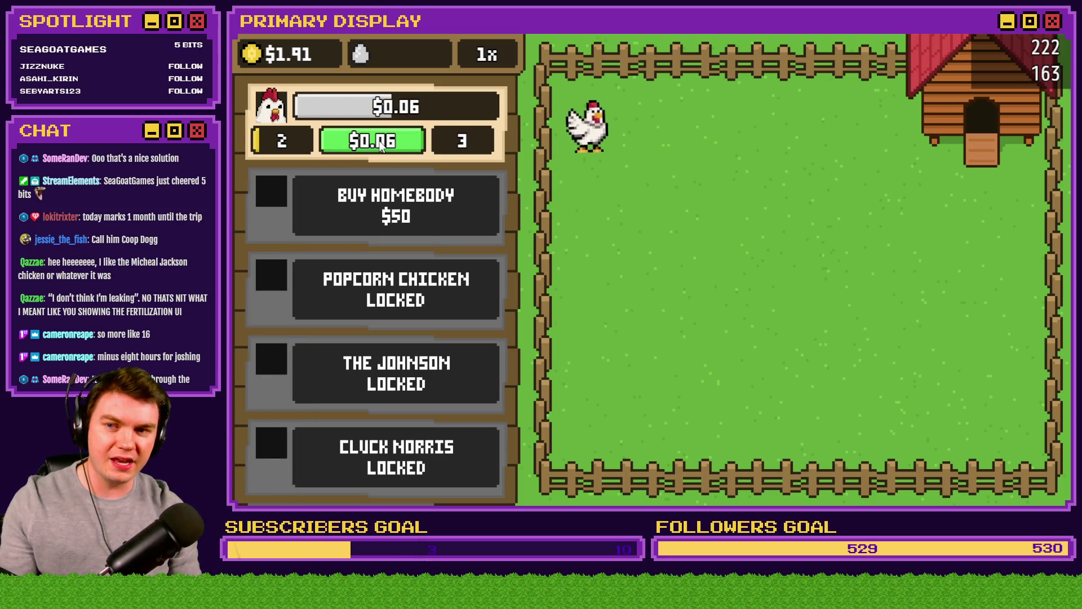
- Cycle the purchase multiplier back around to 1x
click(490, 60)
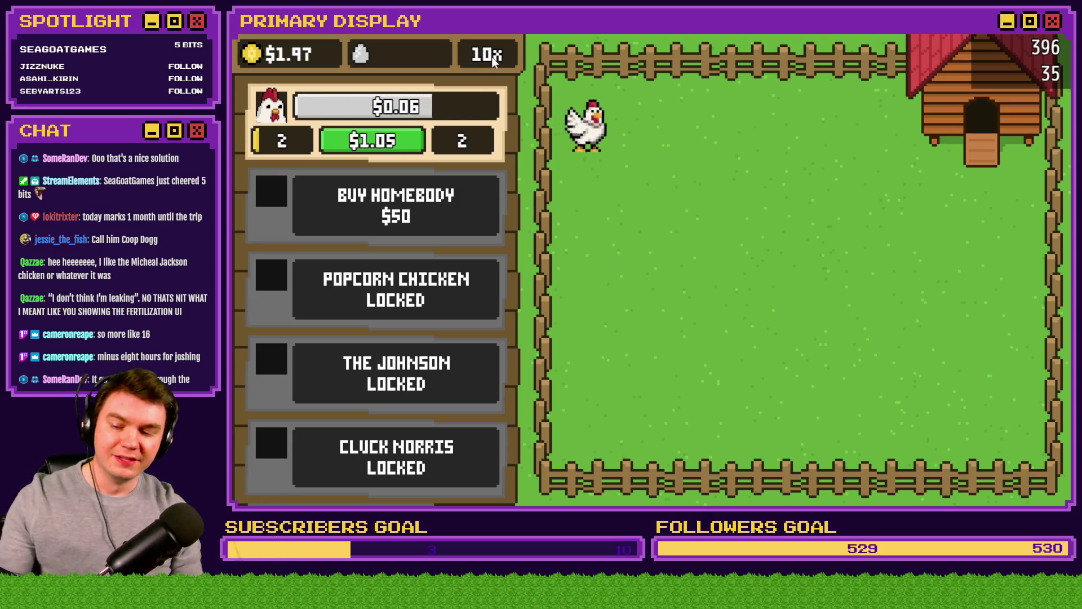
click(496, 57)
click(497, 57)
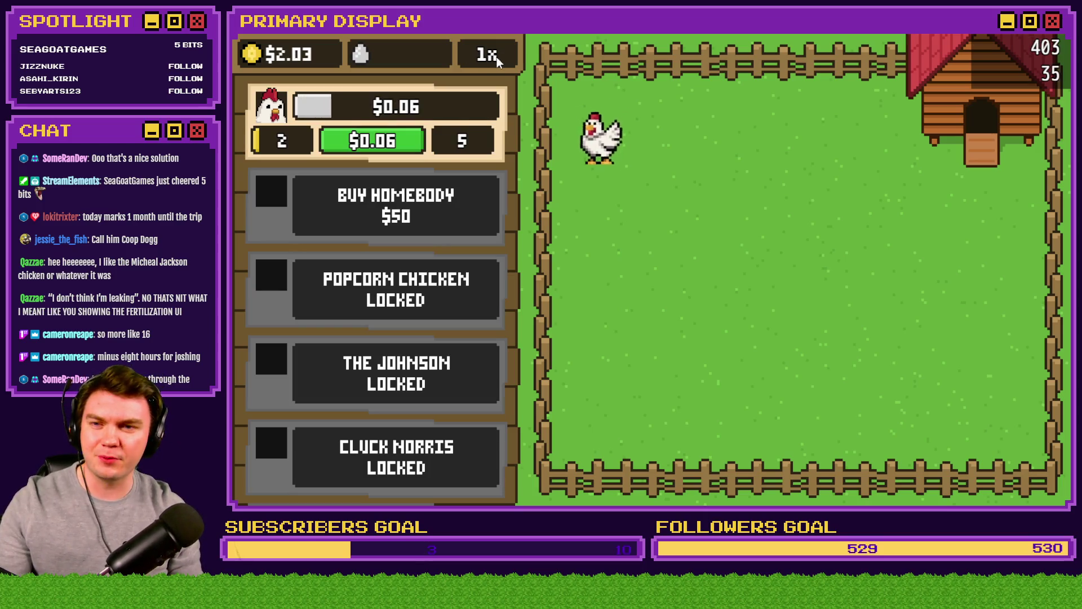
- Buy Leghorn upgrades up to level 19, leaving $4.51 with the next costing $0.23
click(388, 143)
click(393, 151)
click(396, 149)
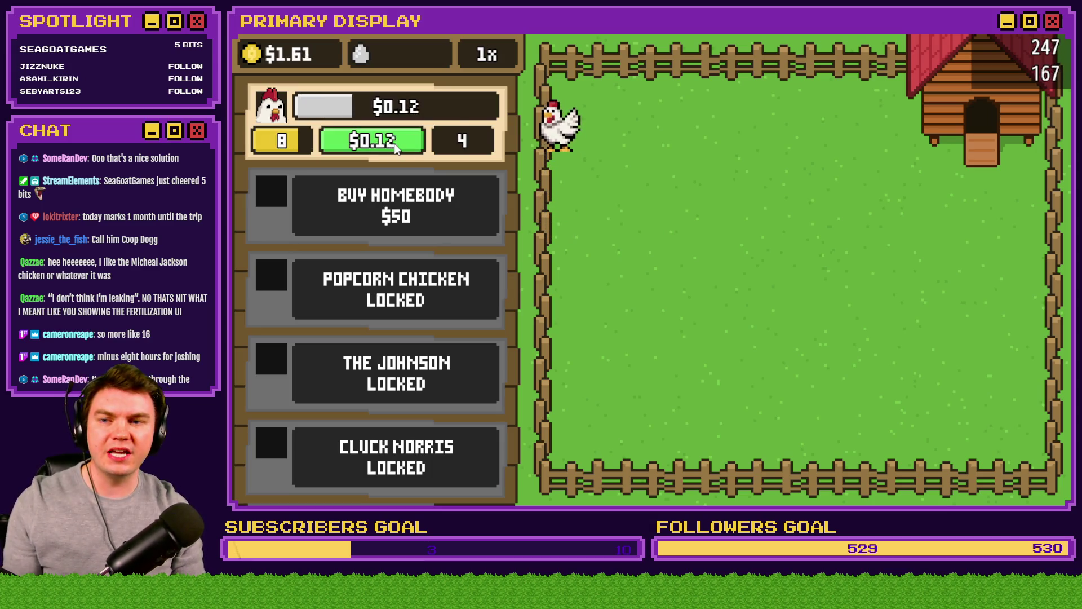
click(396, 144)
click(396, 144)
click(397, 144)
click(397, 143)
click(397, 144)
click(398, 143)
click(398, 143)
click(397, 143)
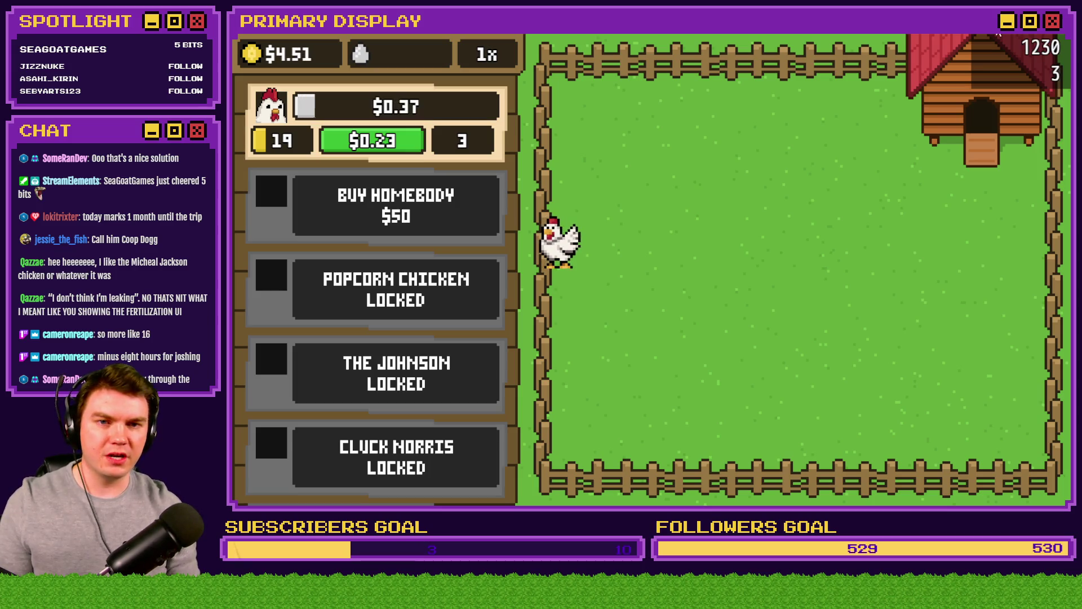
key(alt+Tab)
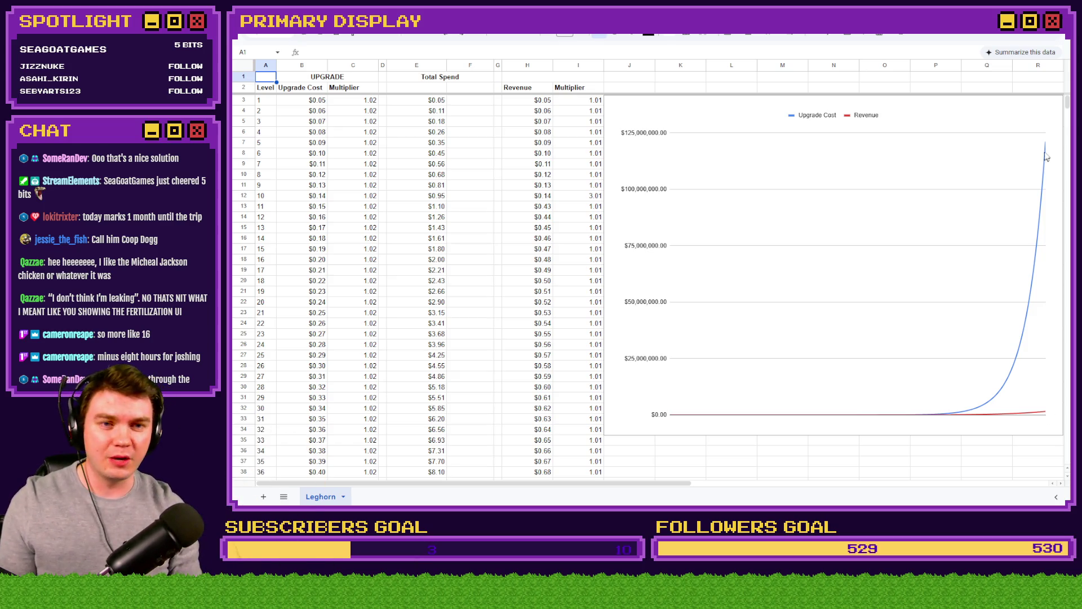
- Review the Leghorn sheet's Upgrade Cost vs Revenue chart to level 1000, widening column B
drag(1067, 107, 1059, 472)
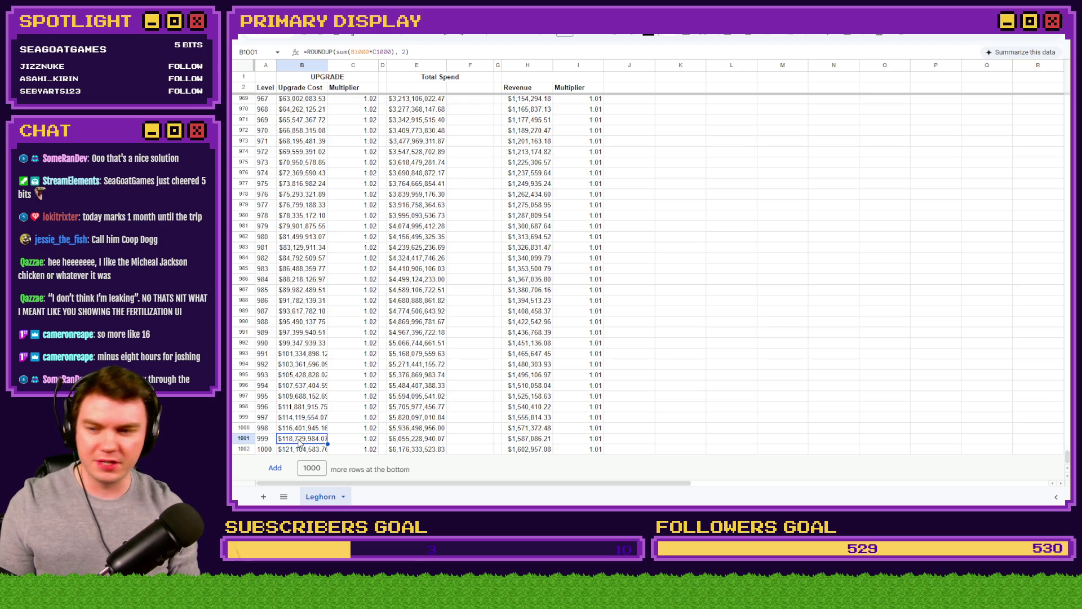
drag(327, 65, 331, 65)
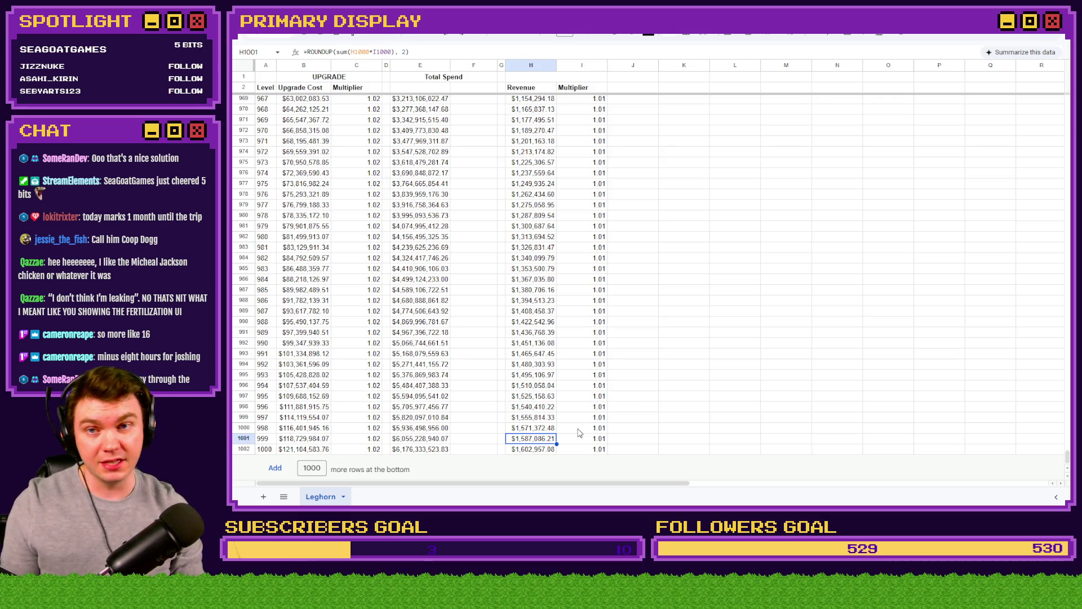
drag(1067, 460, 1065, 100)
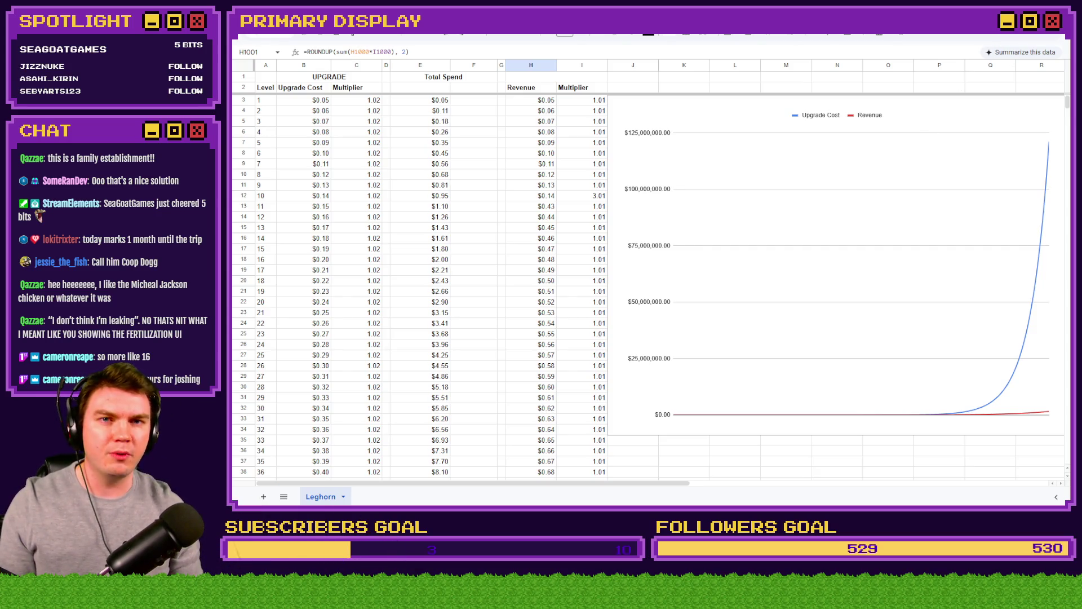
key(alt+Tab)
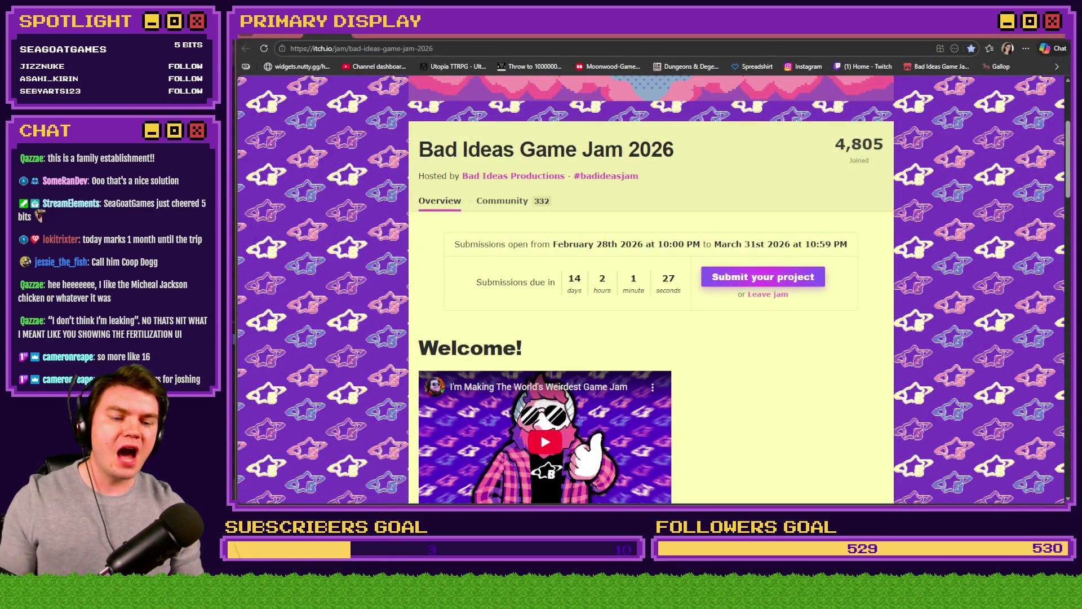
key(alt+Tab)
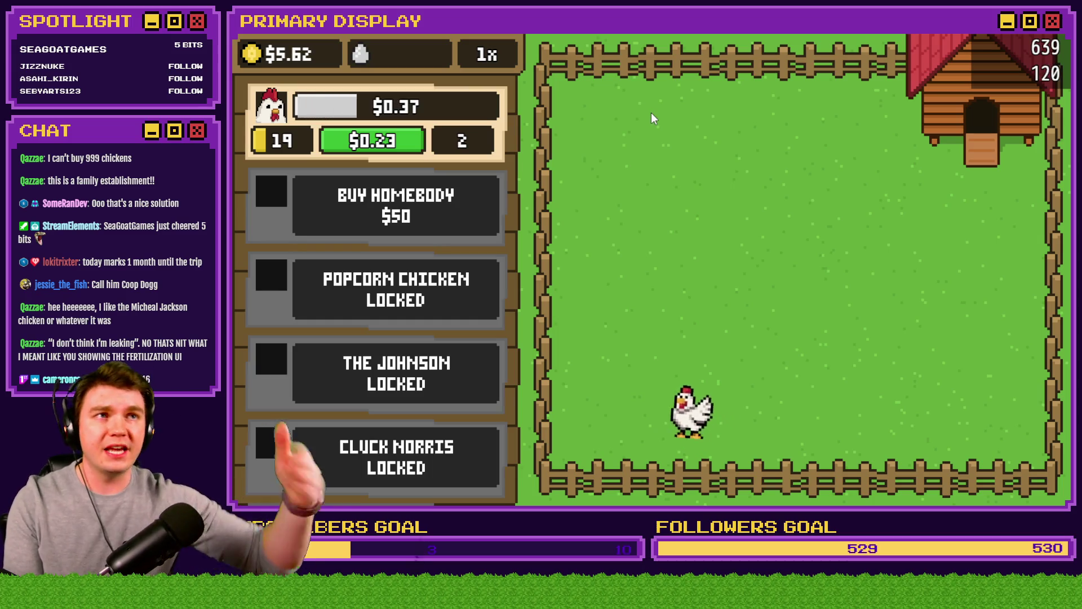
click(486, 54)
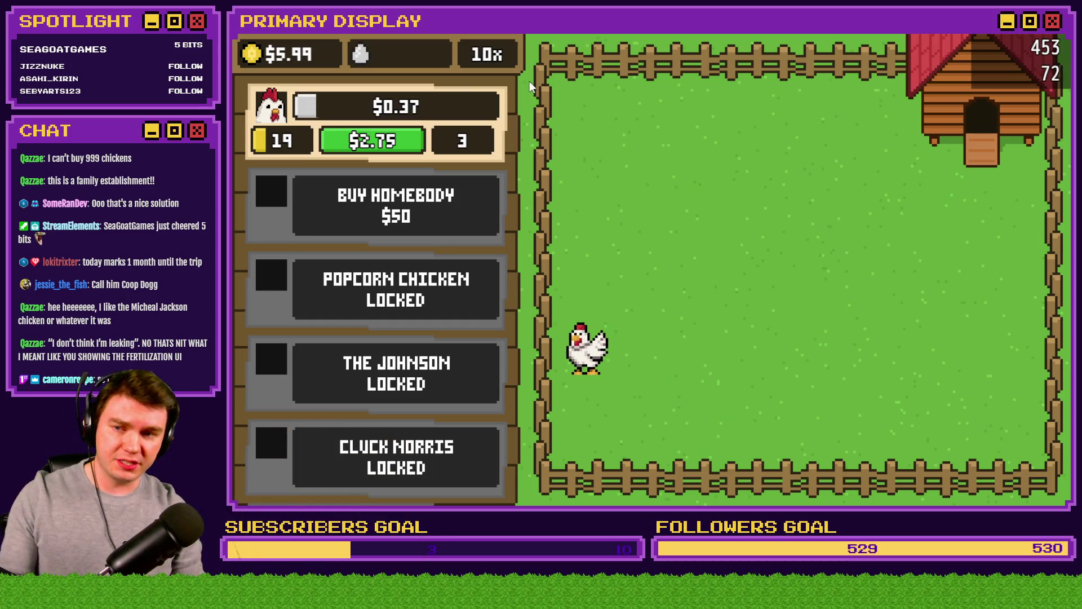
click(384, 140)
click(384, 140)
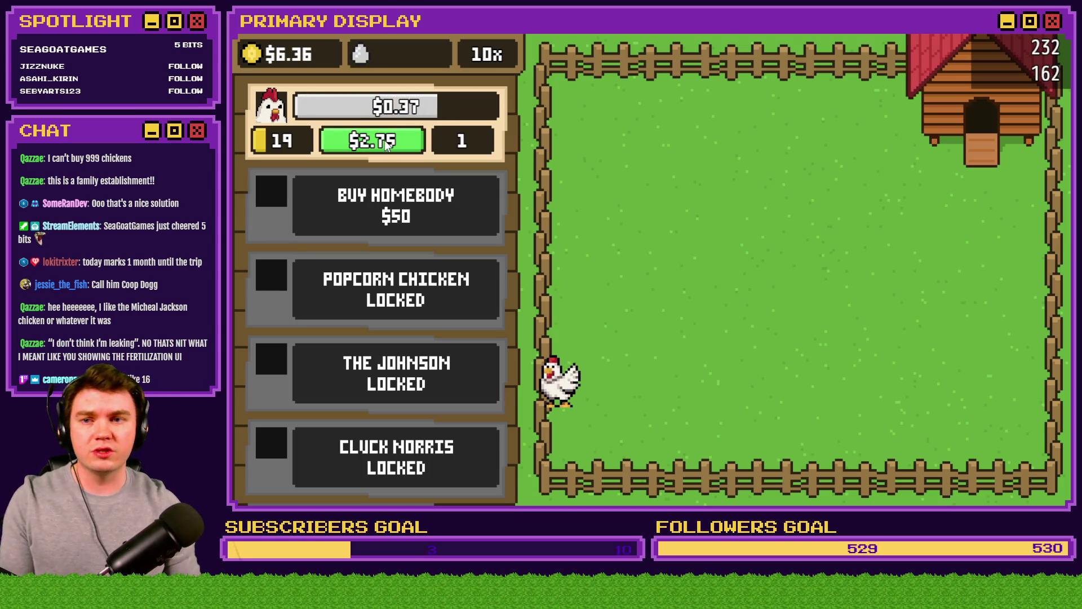
click(498, 56)
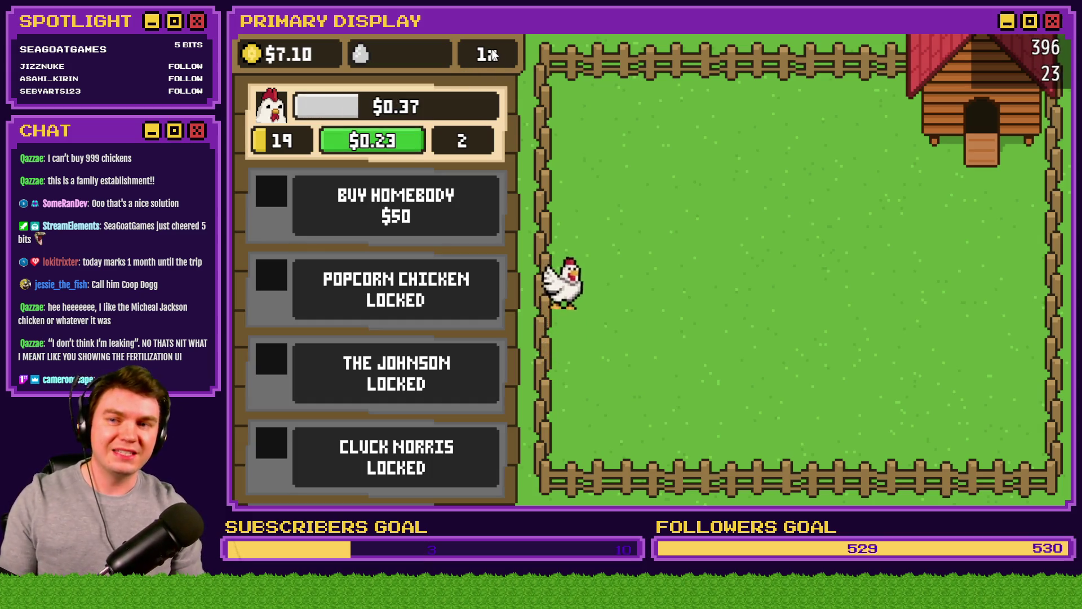
click(490, 49)
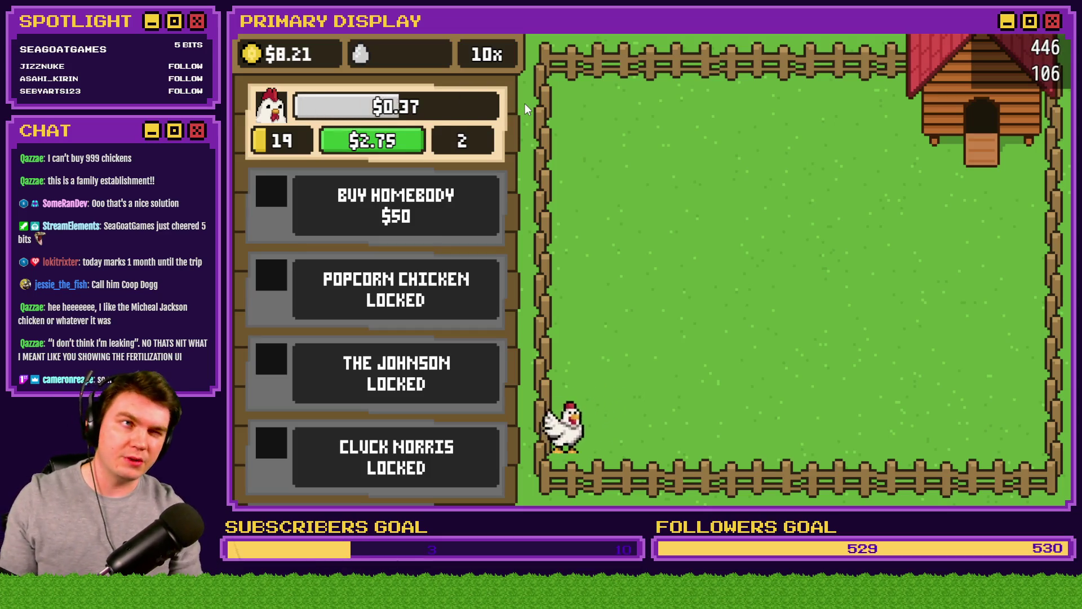
key(alt+Tab)
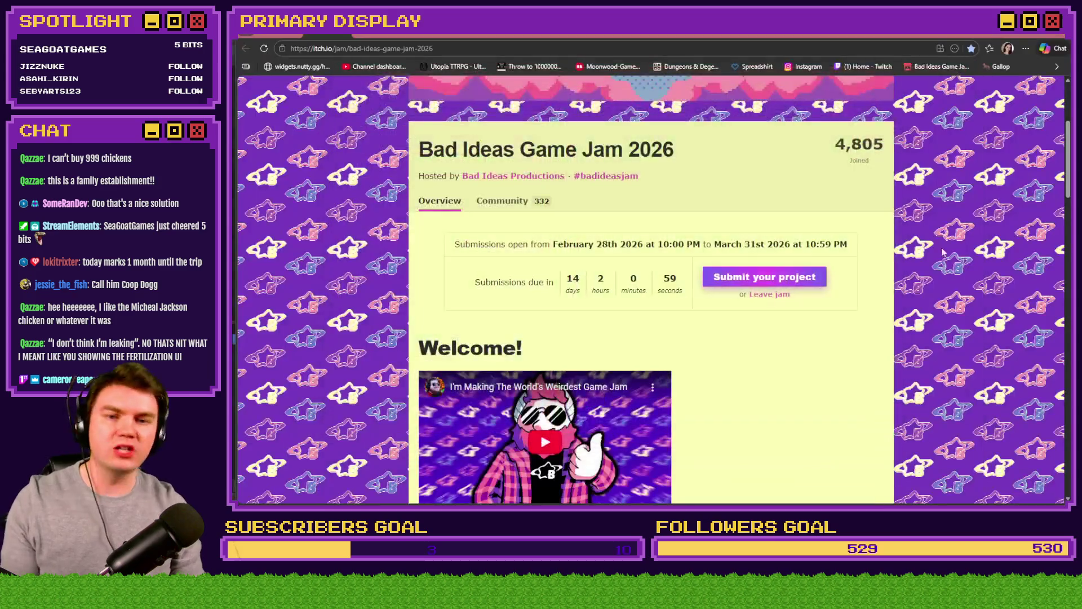
- Launch HUD Maker Ultra Pro.exe from the Unbawksed folder and open Chicken 10 Upgrade Cost's properties
key(alt+Tab)
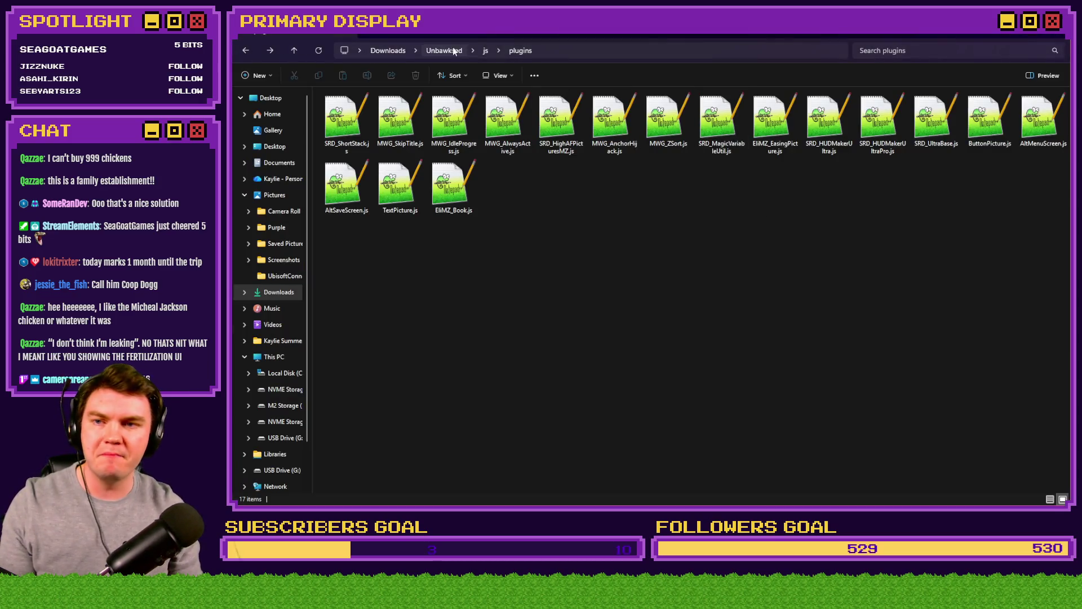
click(448, 50)
double_click(502, 120)
double_click(615, 179)
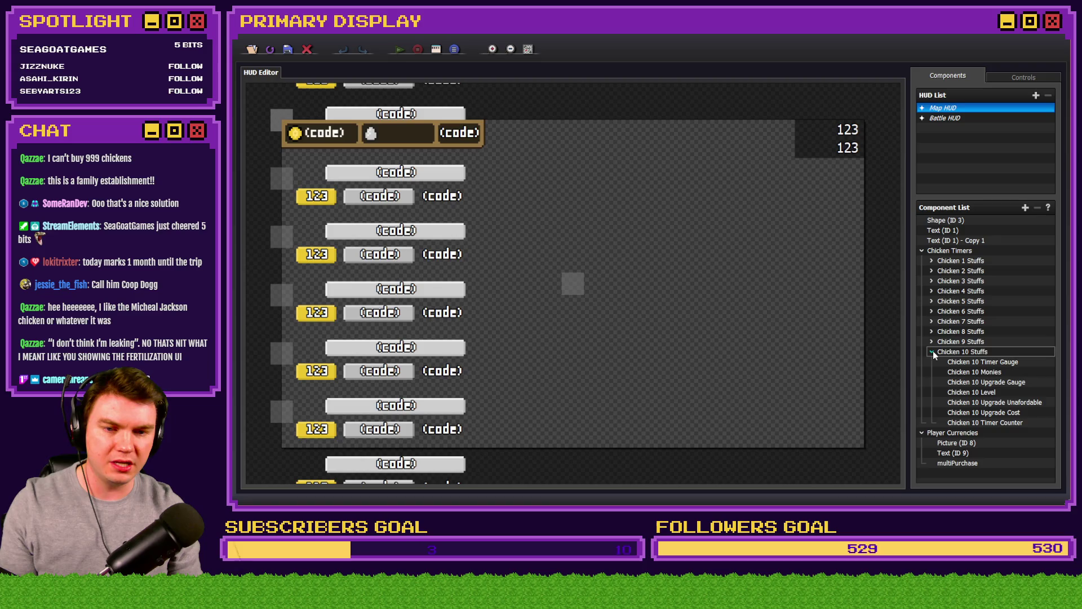
double_click(1009, 412)
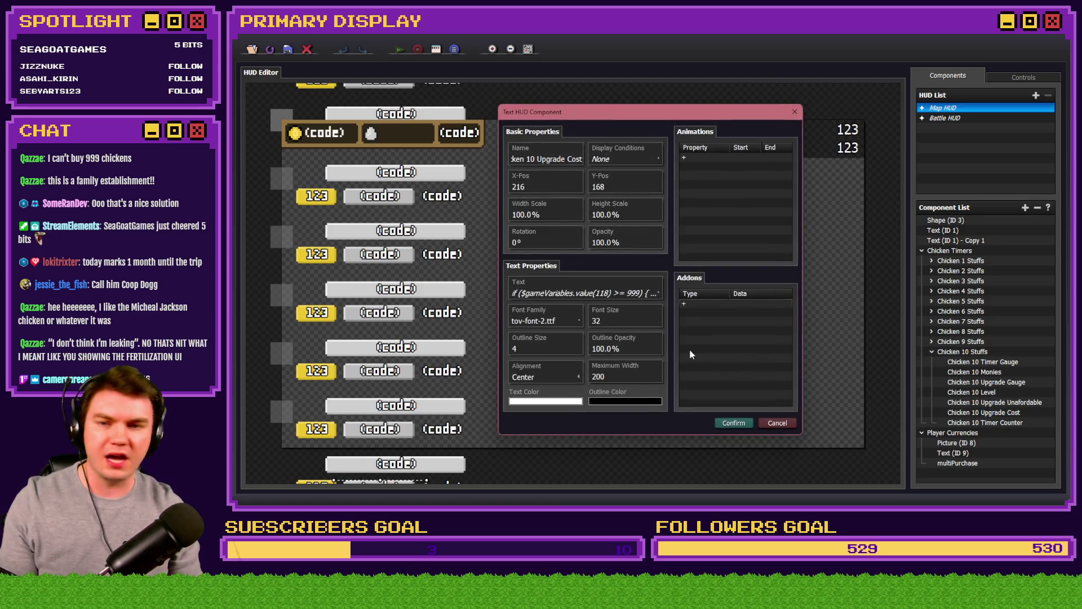
- Inspect the Chicken 10 Upgrade Cost text code, selecting the 1.02 price multiplier on line 14
click(578, 293)
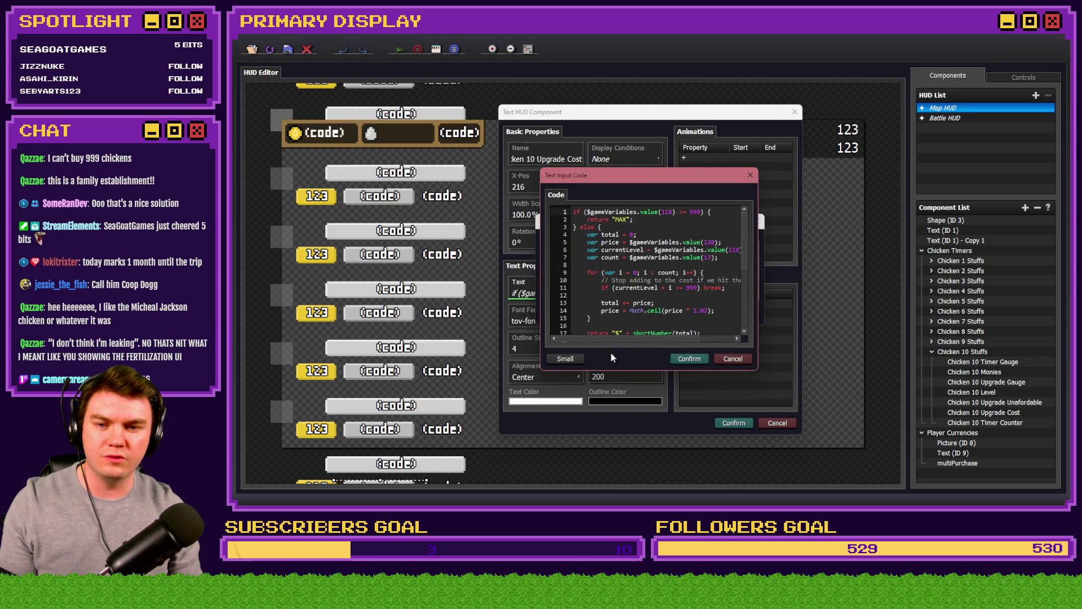
click(566, 358)
click(506, 386)
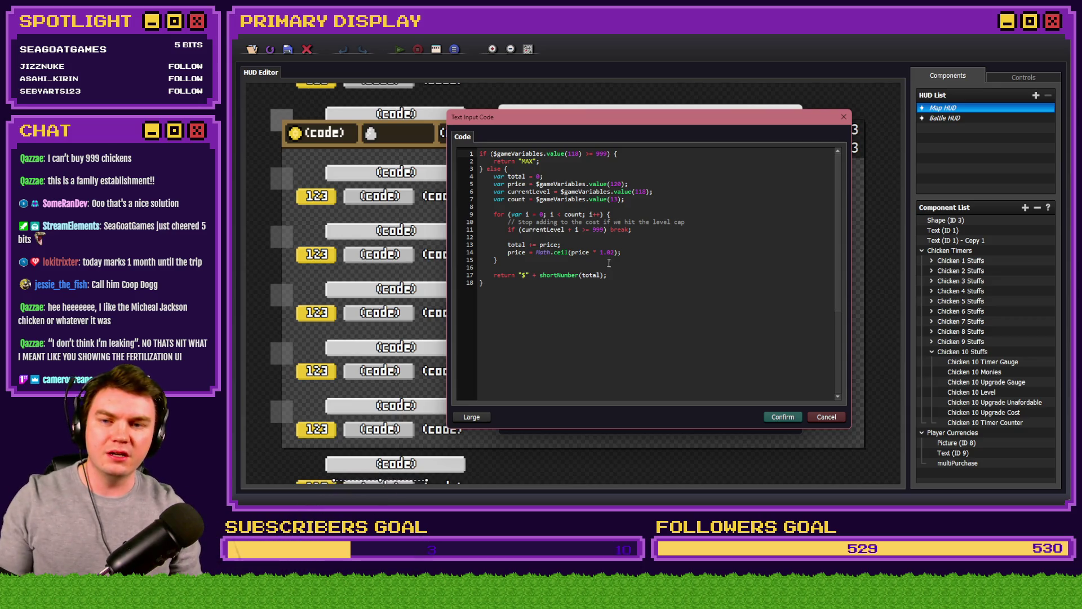
drag(601, 254, 612, 254)
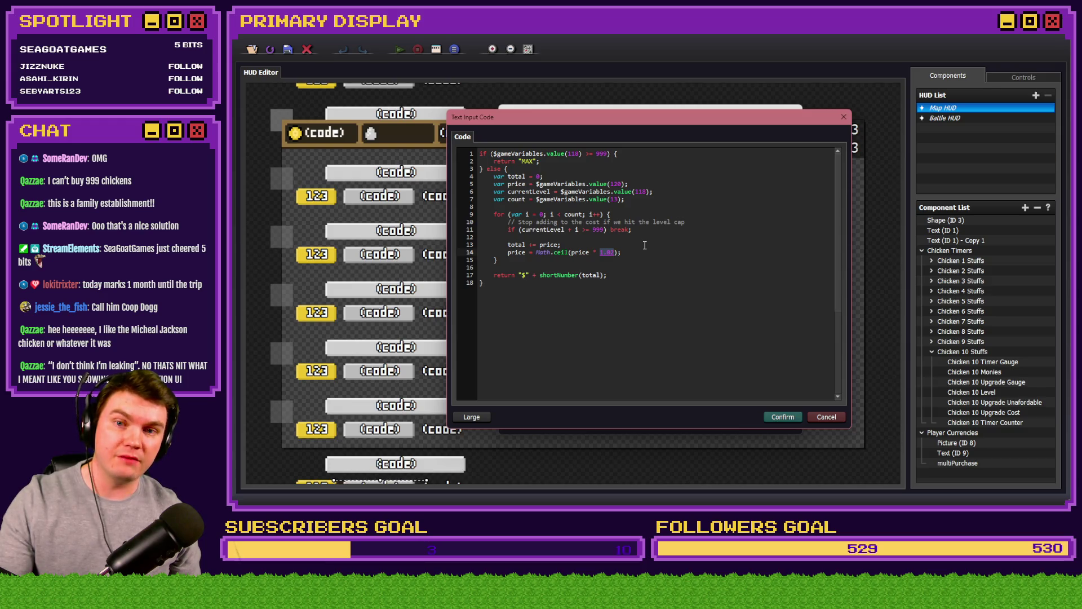
- Close the code dialogs, check an upgrade picture's cost condition, and start a new playtest
key(Escape)
key(Escape)
key(Escape)
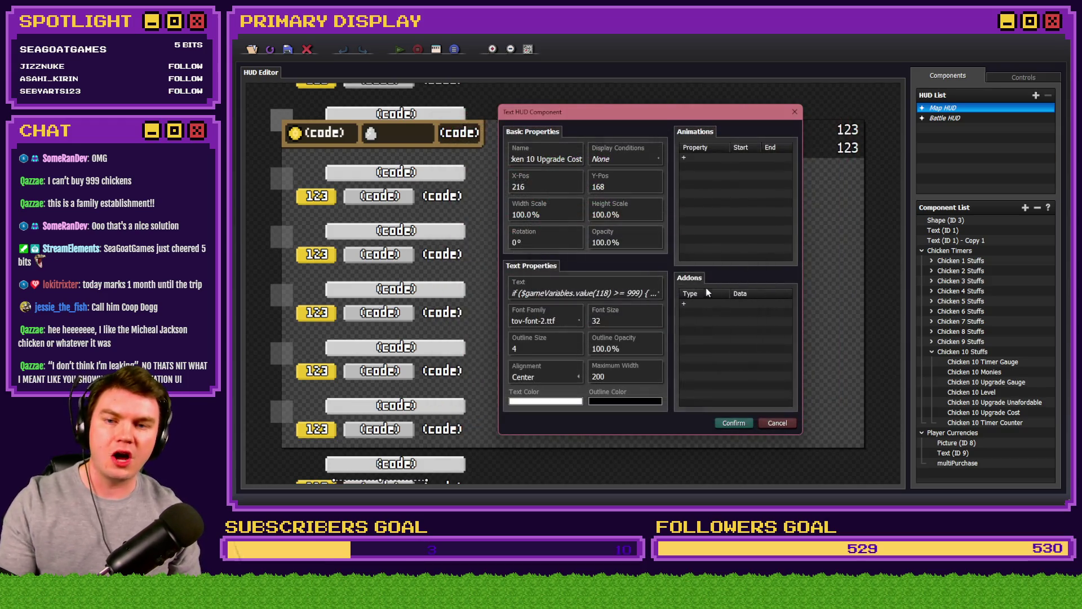
double_click(383, 252)
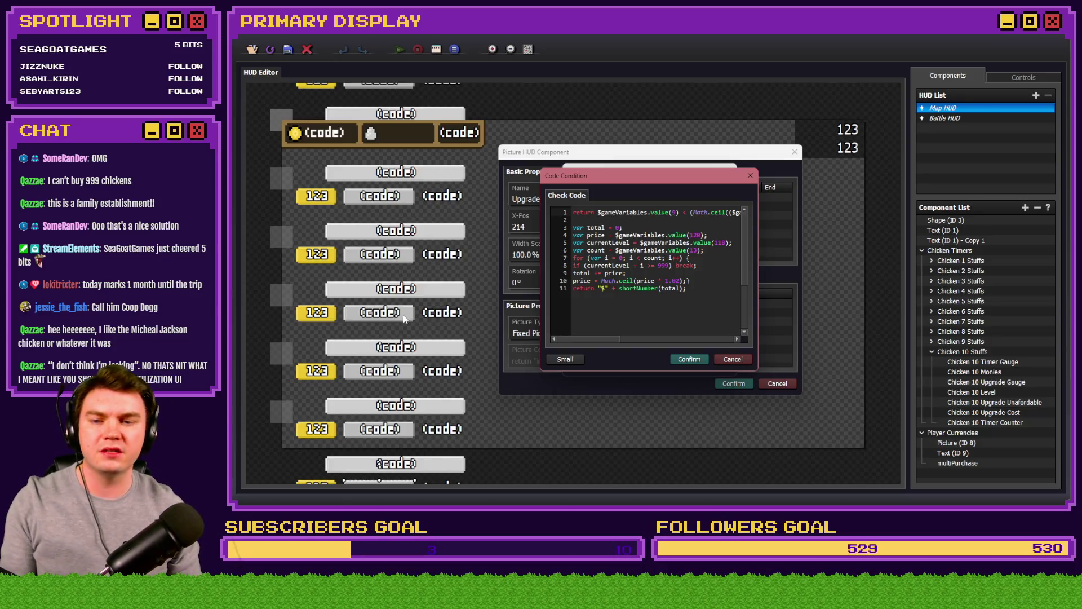
key(alt+Tab)
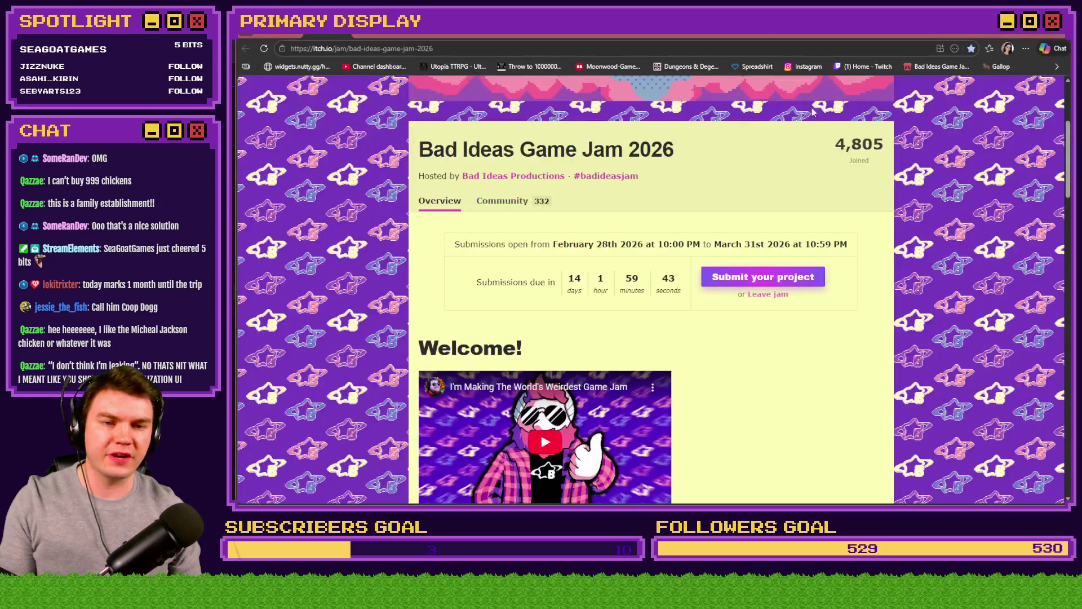
key(alt+Tab)
click(860, 56)
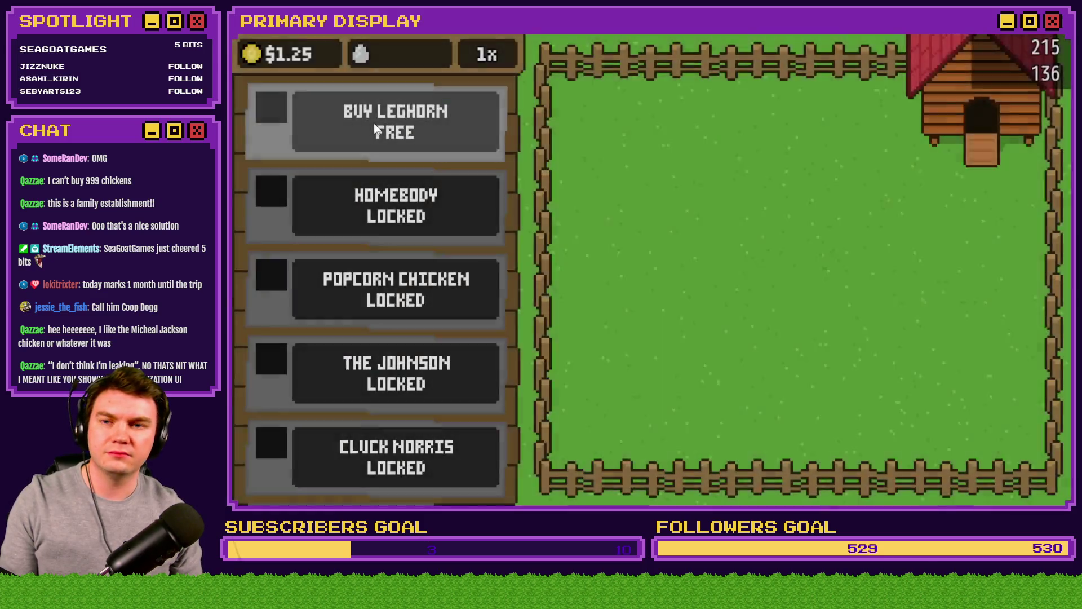
- Claim and unlock the free Leghorn, buy Leghorns up to 18 at rising prices, then close the playtest
click(374, 123)
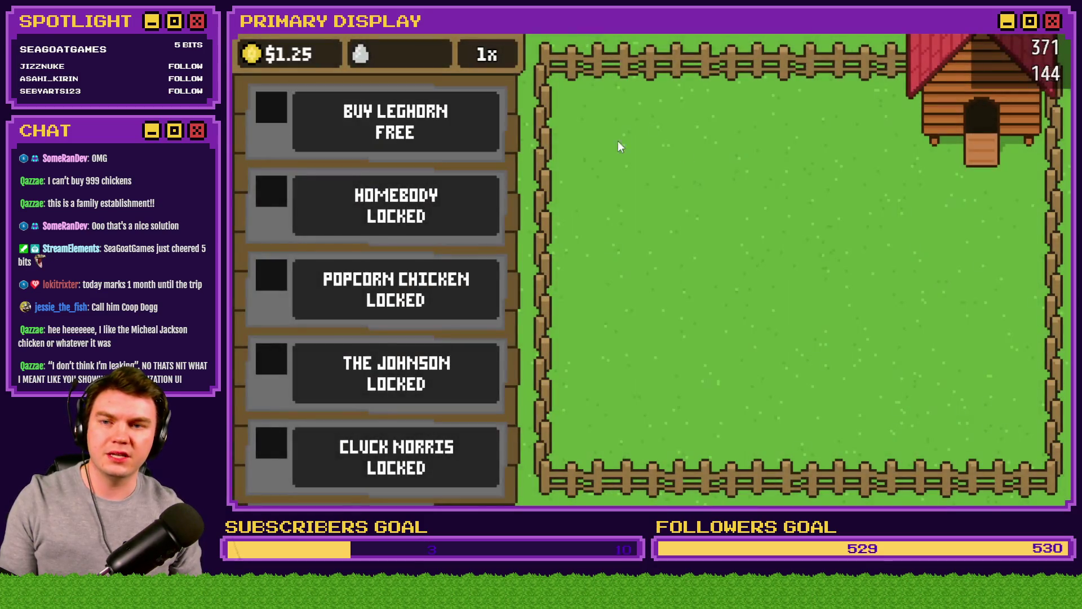
click(796, 269)
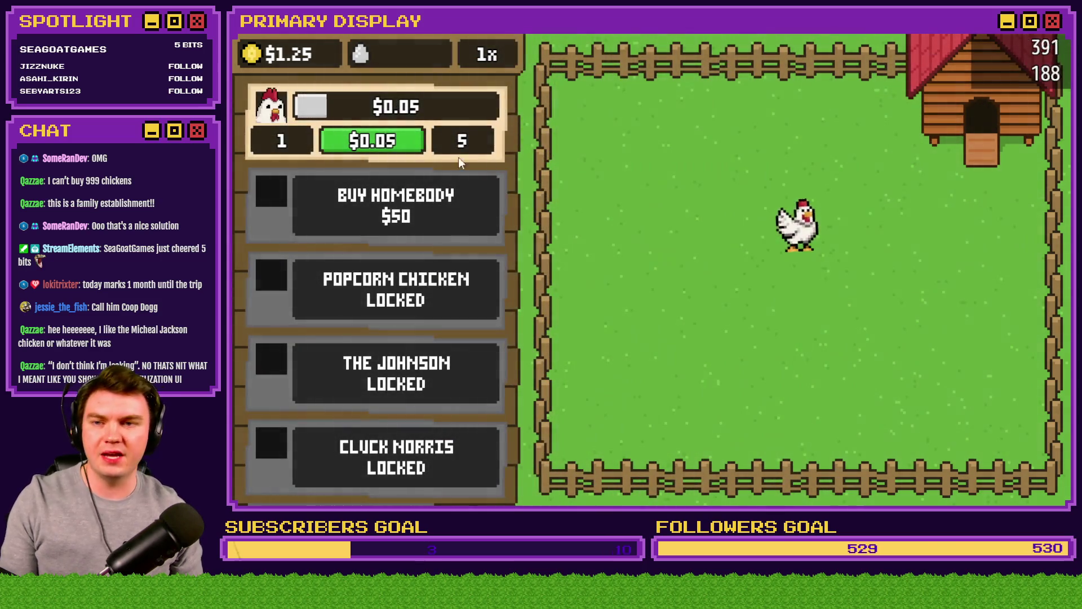
click(400, 141)
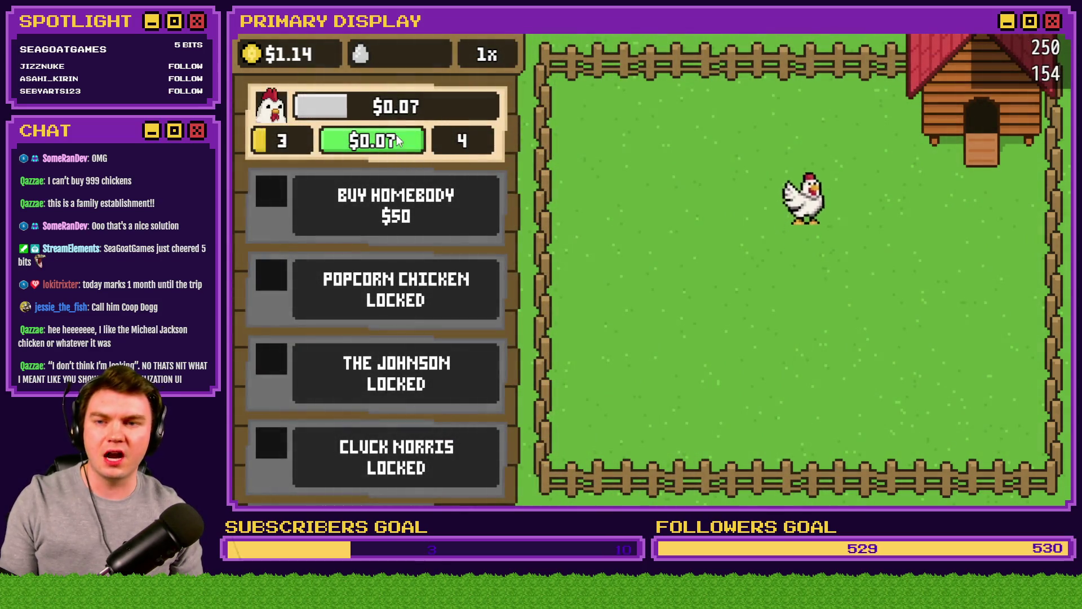
click(401, 141)
click(401, 141)
click(400, 141)
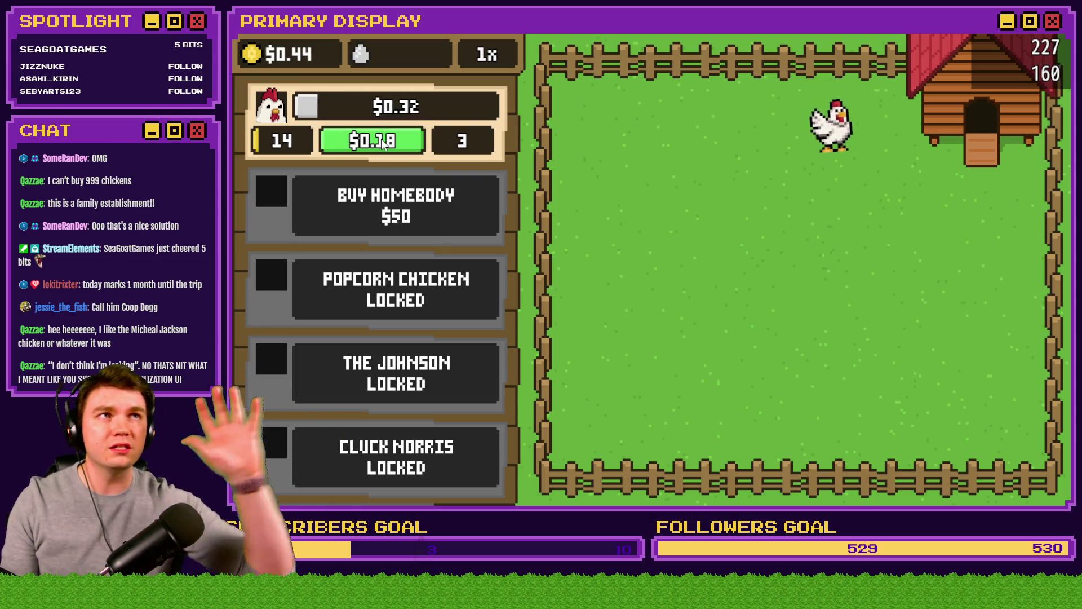
click(388, 141)
click(389, 141)
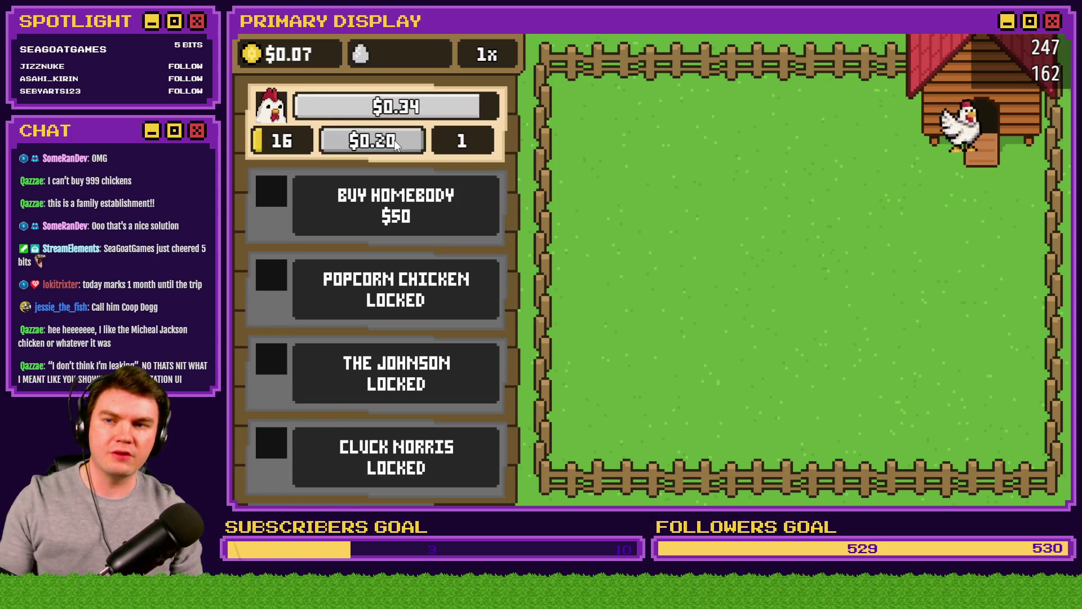
click(411, 145)
click(415, 144)
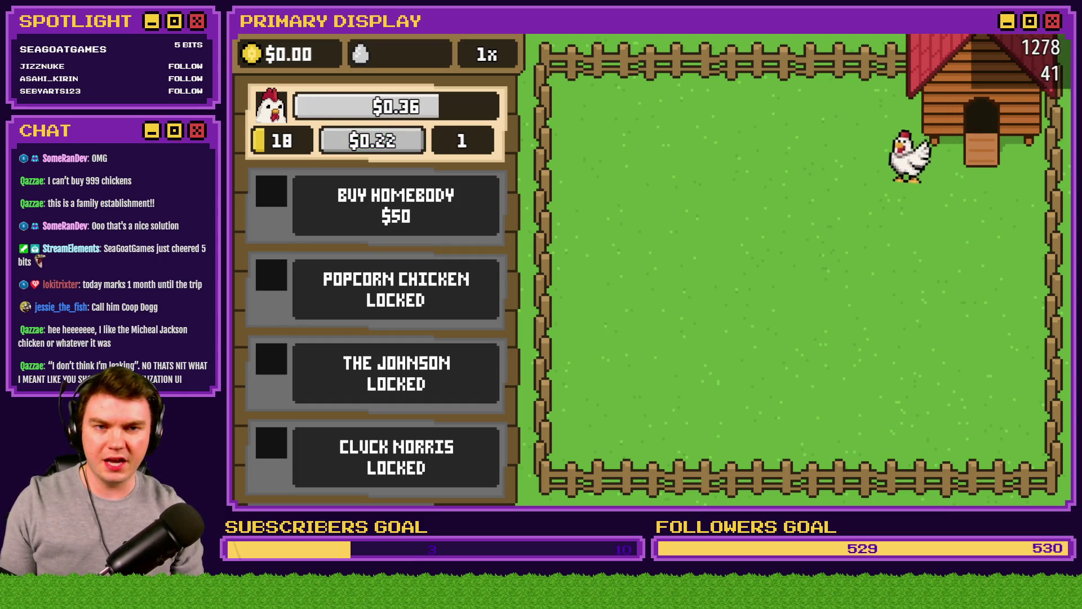
click(996, 54)
click(746, 57)
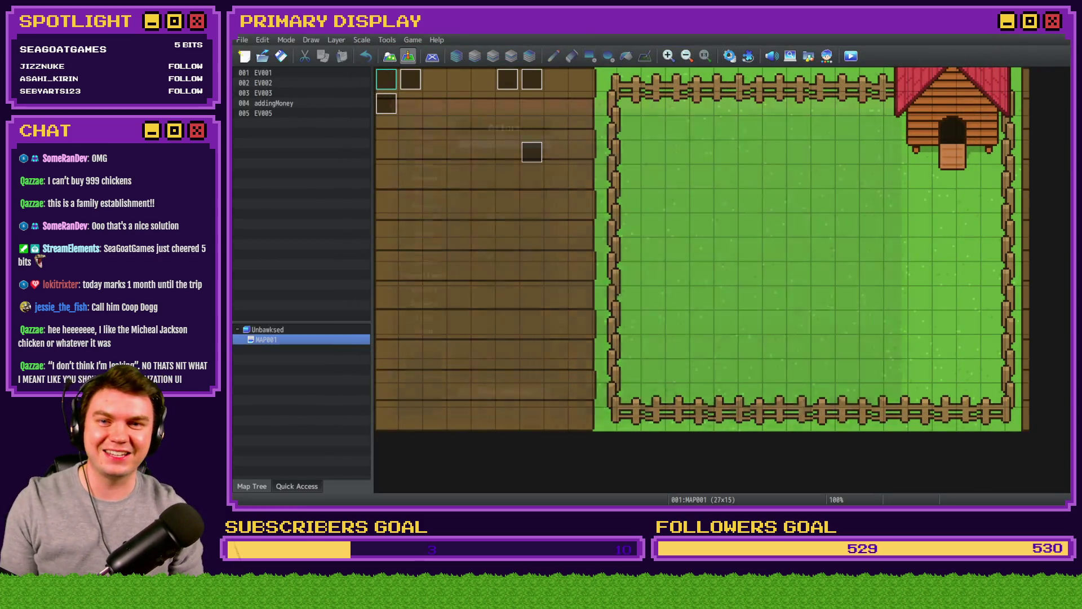
- In the unlockNewBoxes/Upgrade common event, expand the Unlock Chicken 2 branch and open its upgrade script condition
click(392, 280)
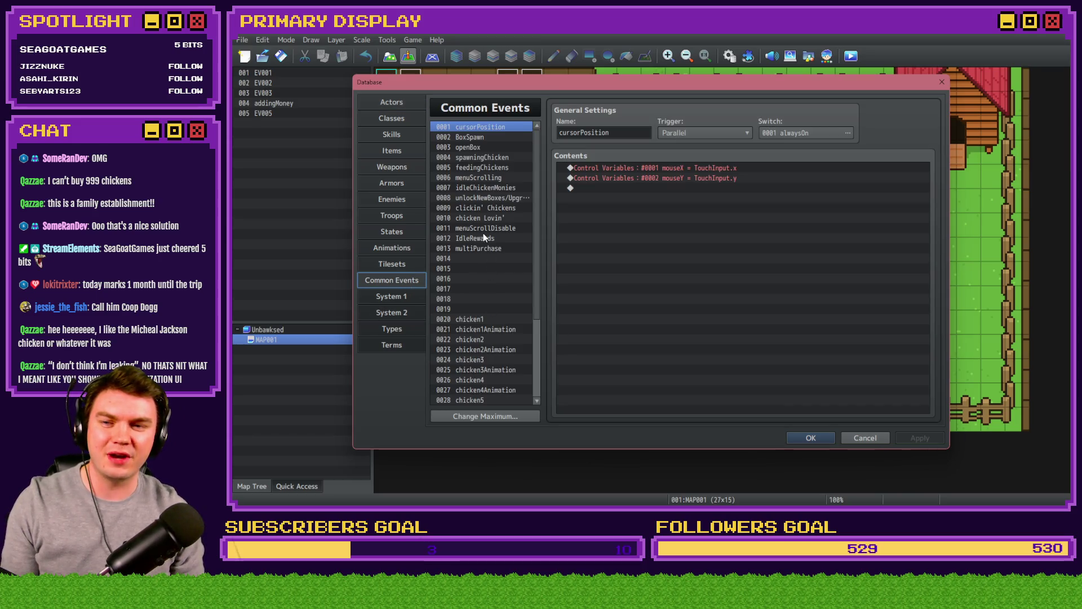
click(490, 196)
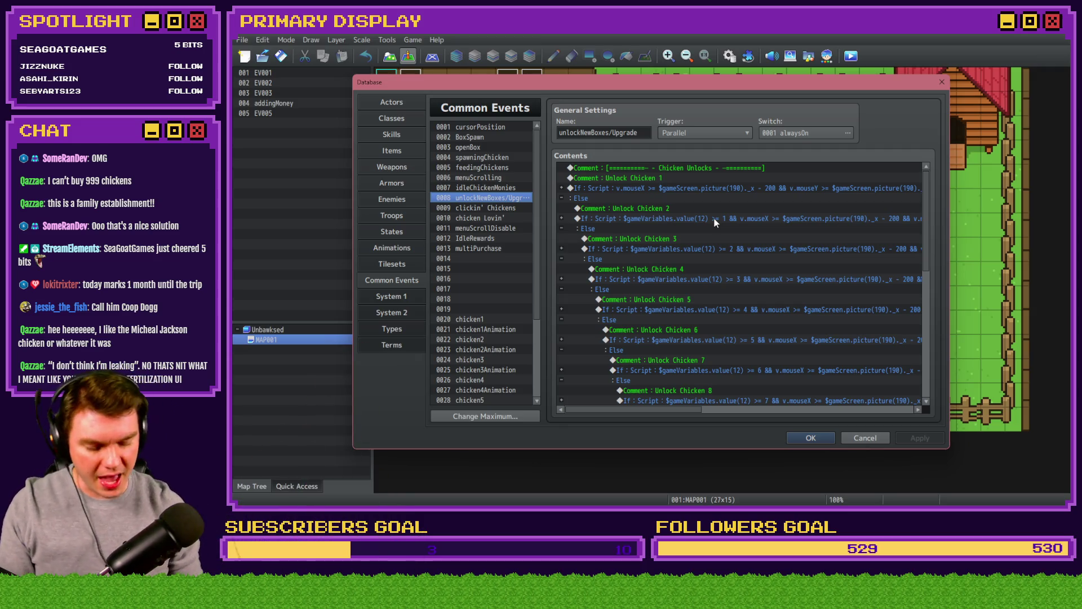
double_click(714, 218)
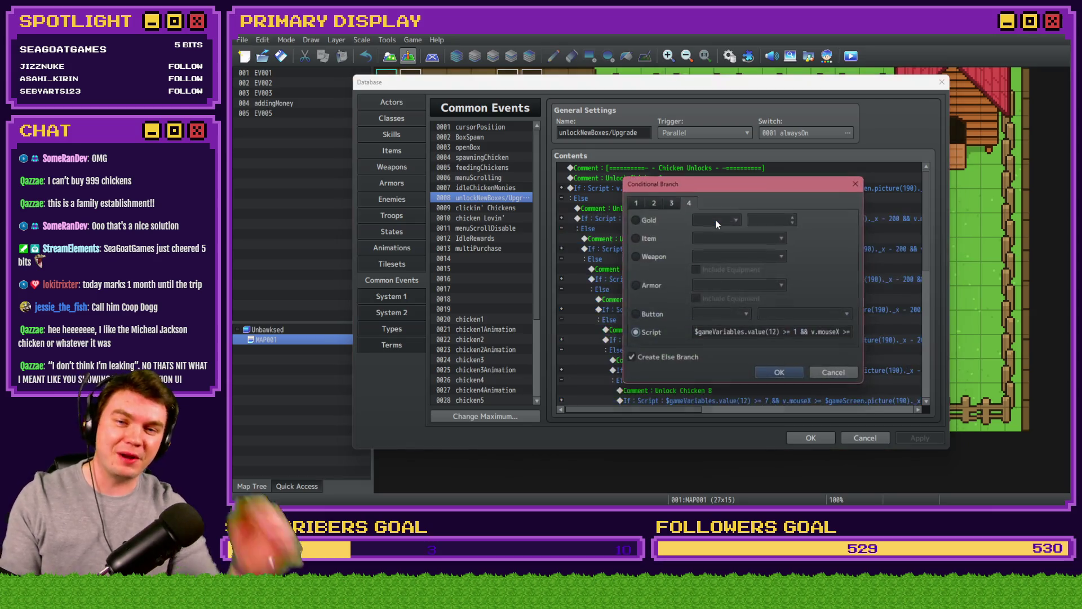
key(Escape)
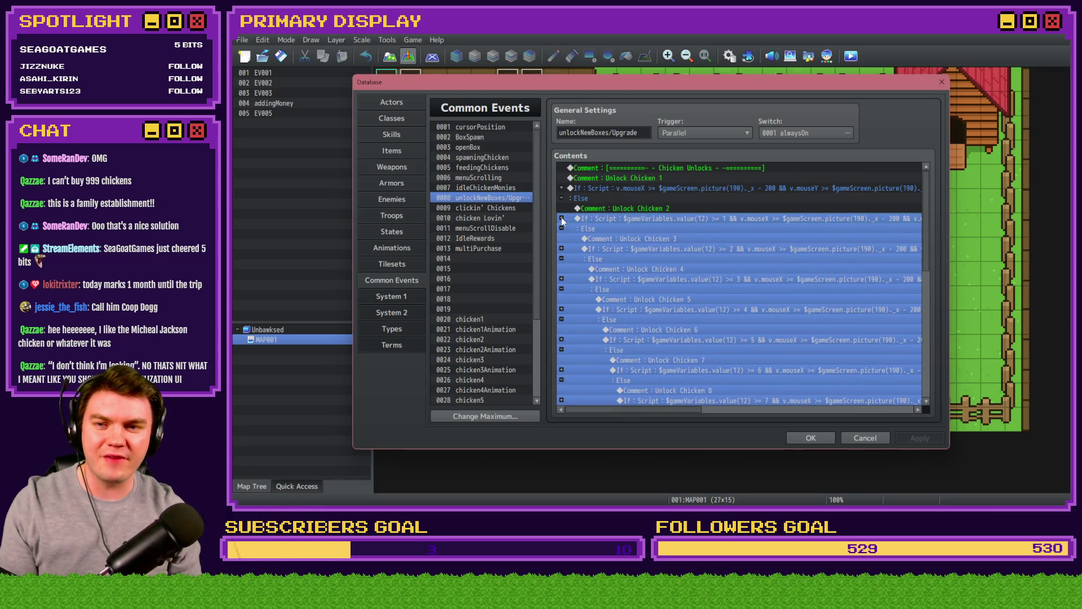
click(562, 218)
click(710, 307)
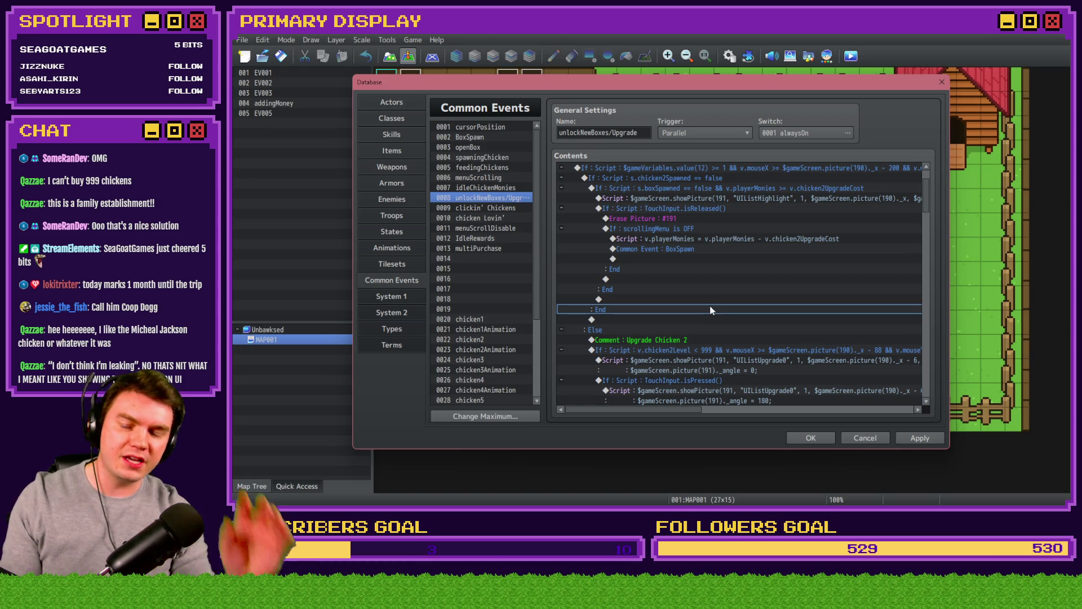
scroll(713, 311, down, 3)
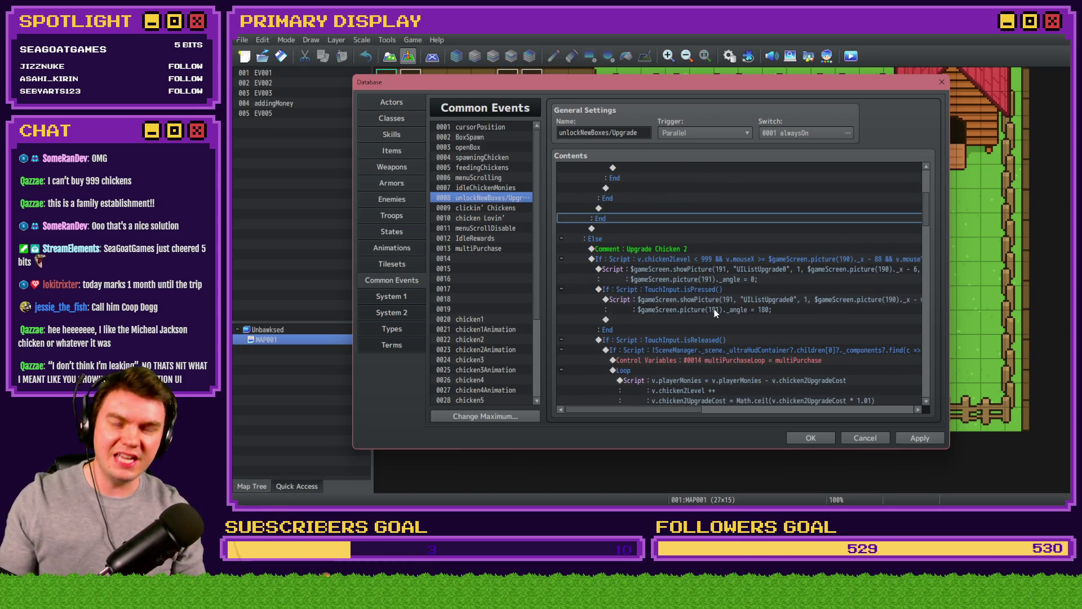
double_click(734, 349)
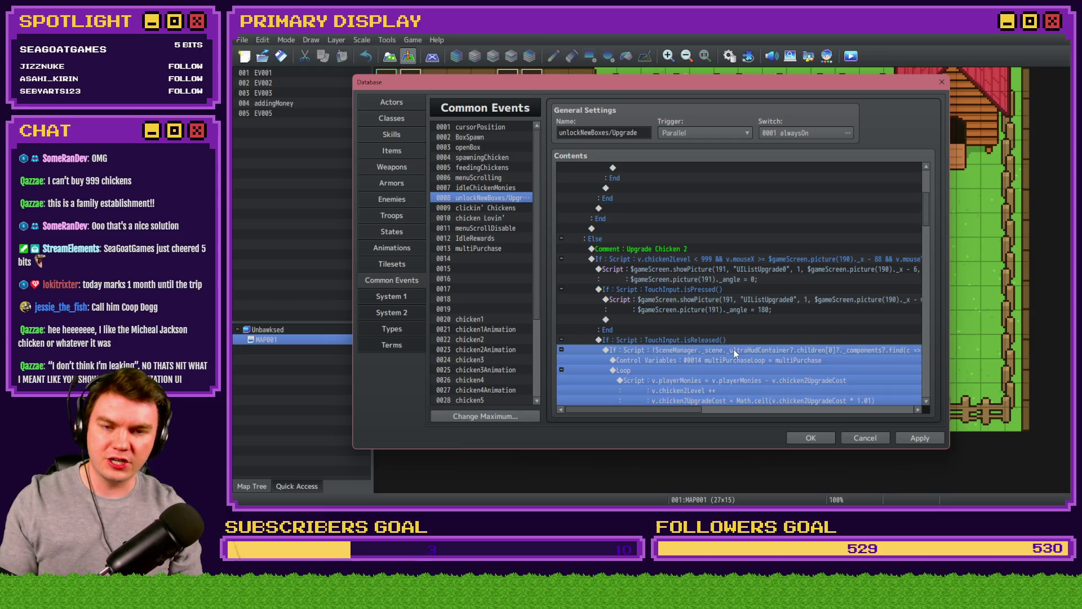
key(alt+Tab)
key(alt+Tab)
key(alt+Tab)
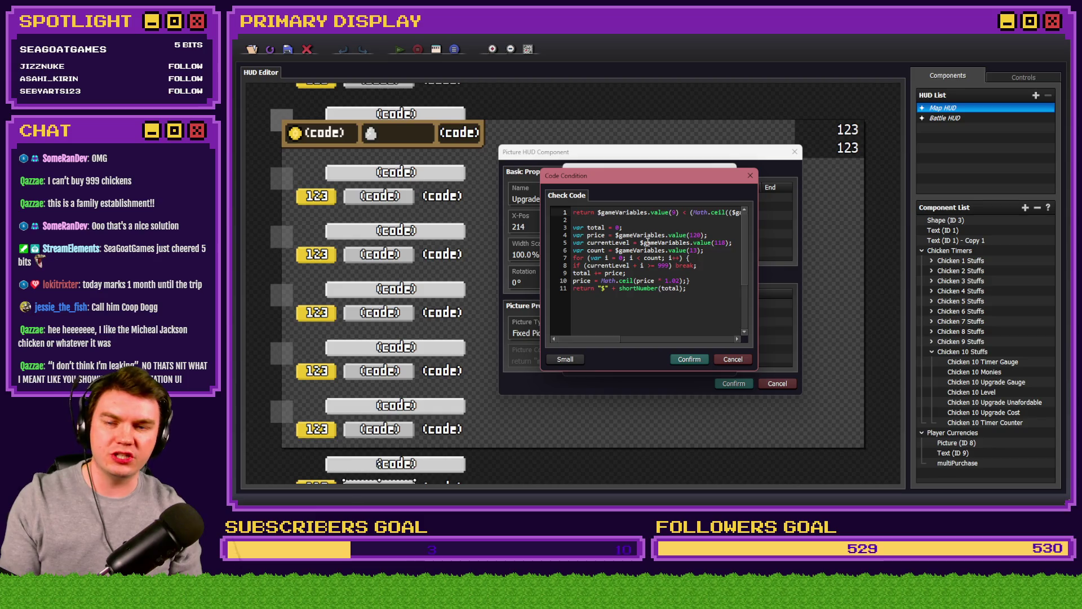
- Show the Upgrade Unafordable picture's Eval display-condition script in the Large code editor
key(alt+Tab)
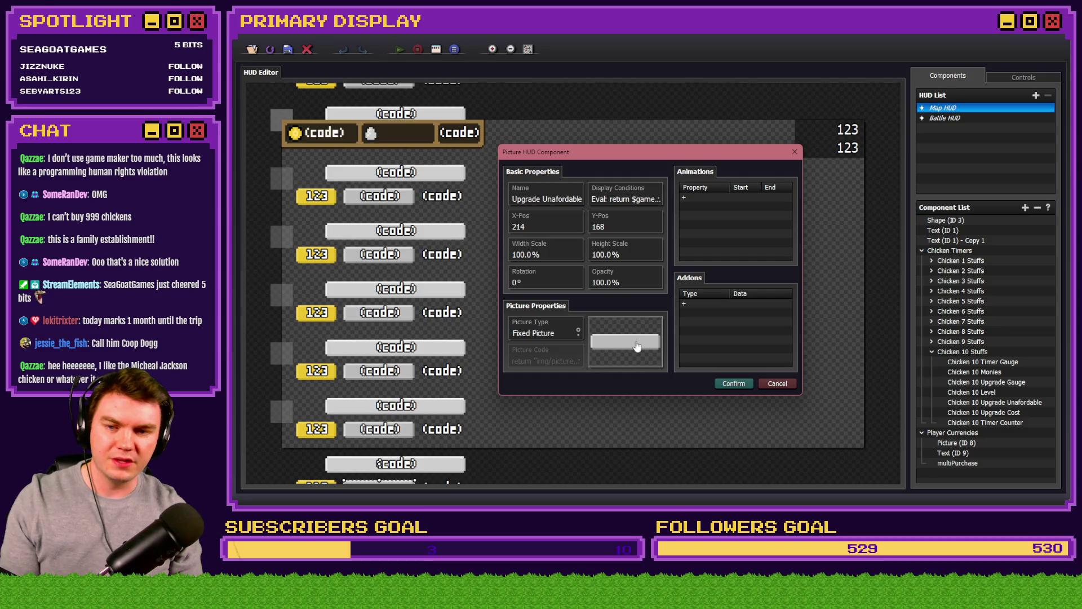
click(625, 200)
click(674, 219)
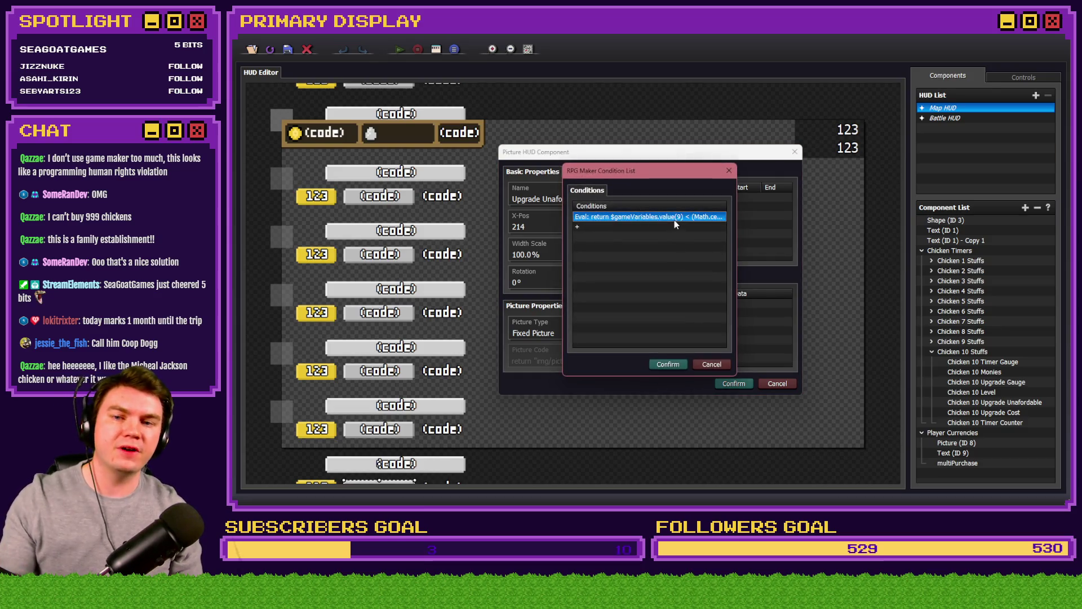
double_click(675, 220)
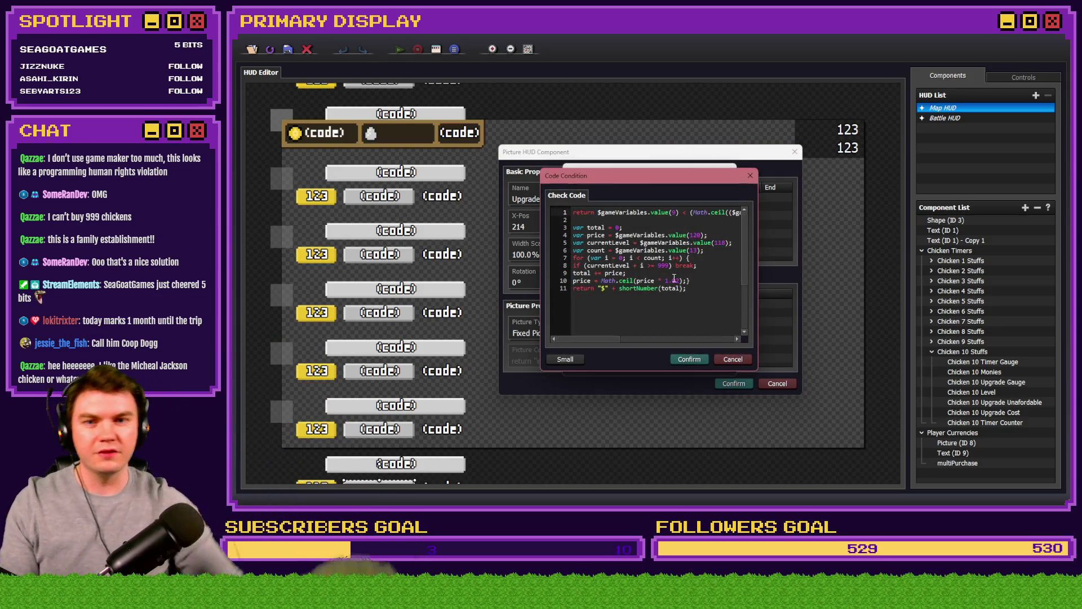
click(565, 359)
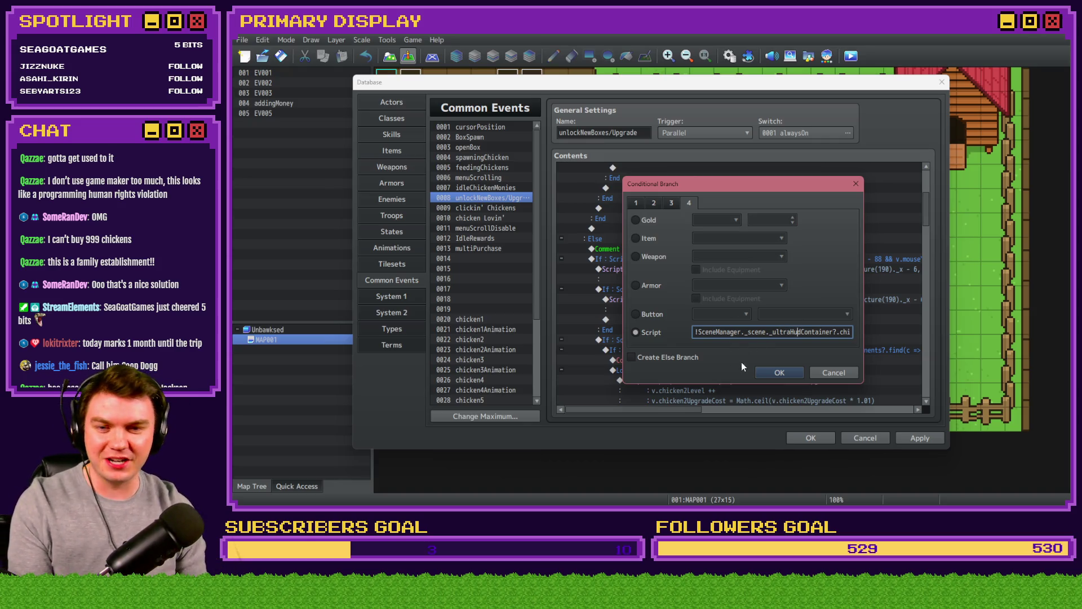
- Review the 'Chicken 2 Upgrade Unafordable' component lookup in the condition script, then cancel it
text(ldren)
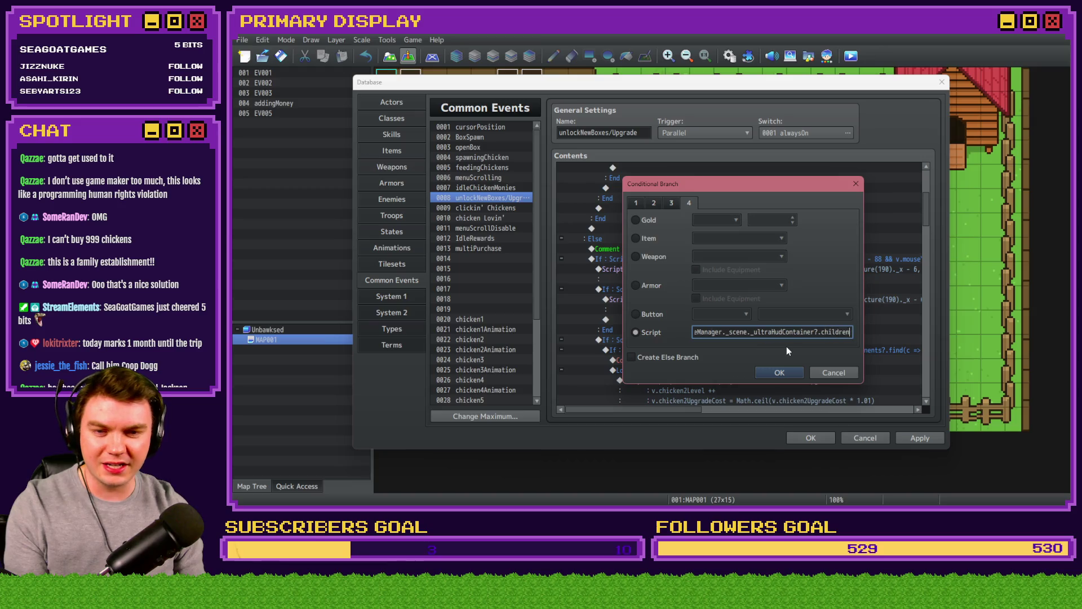
text([0]?._components?.find(c )
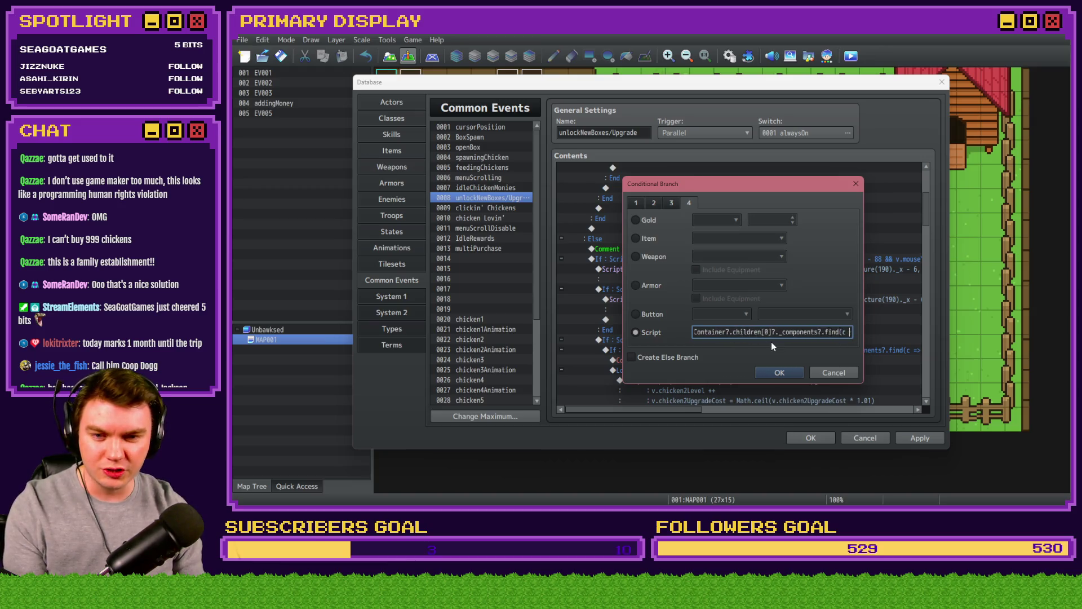
text(=> c._data?.Name === 'Chicken 2 Up)
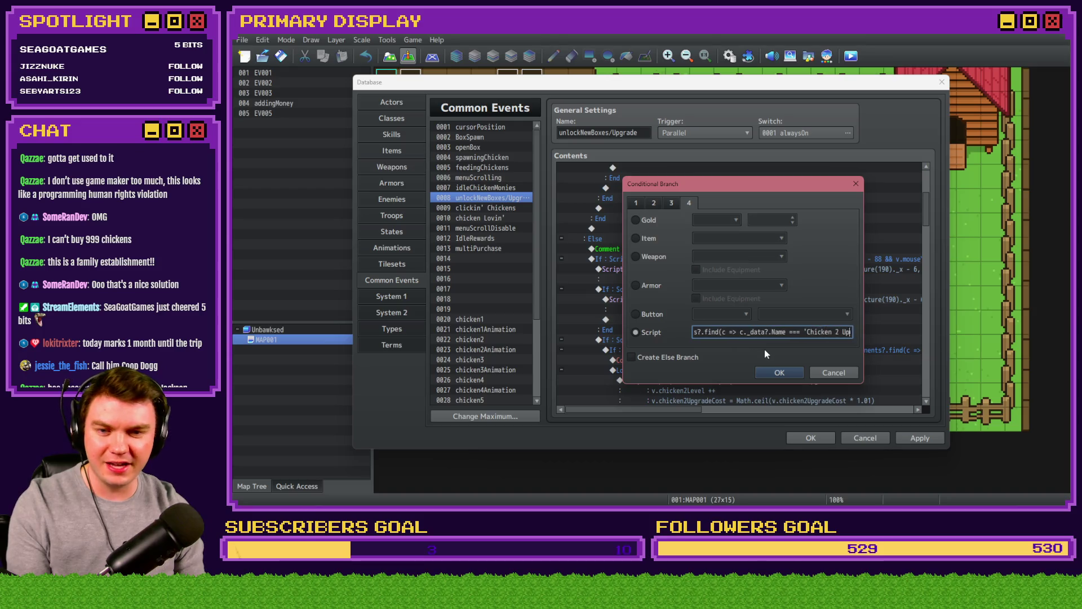
text(grade Unafordable')?.vi)
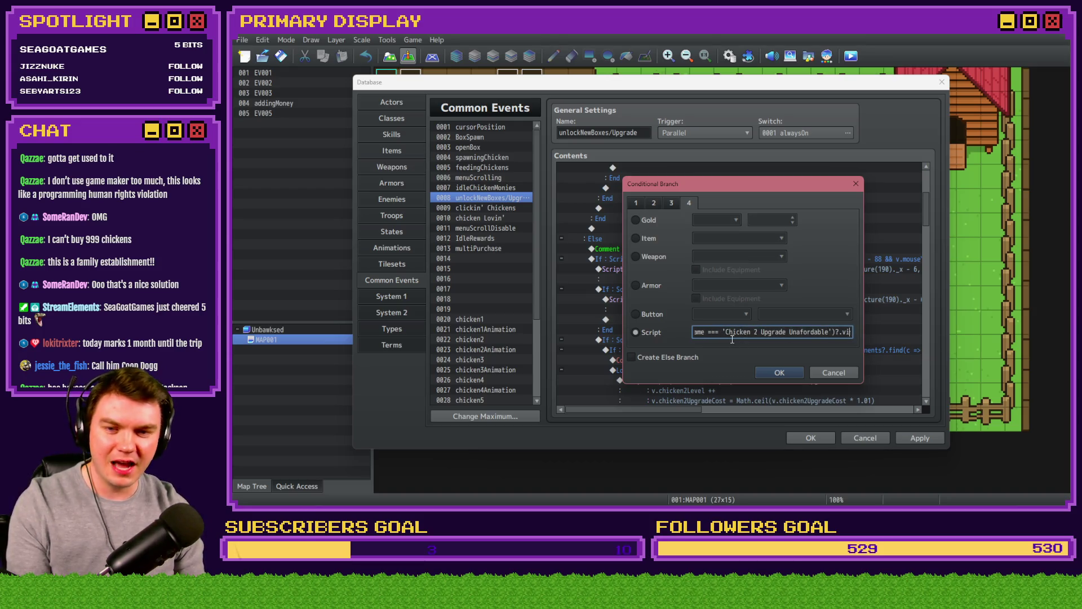
drag(726, 332, 828, 331)
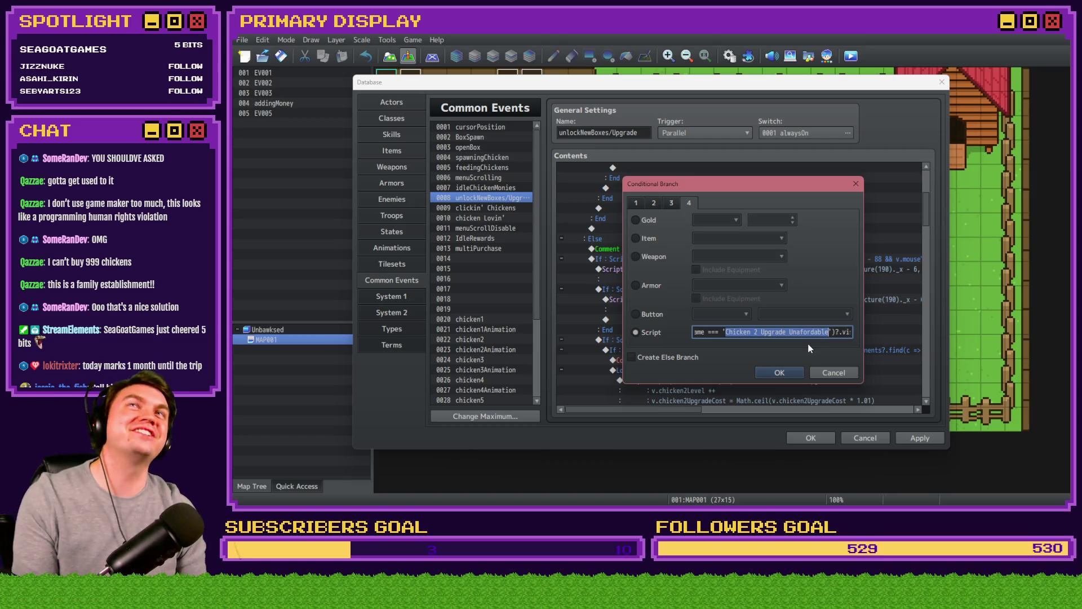
drag(830, 333, 855, 333)
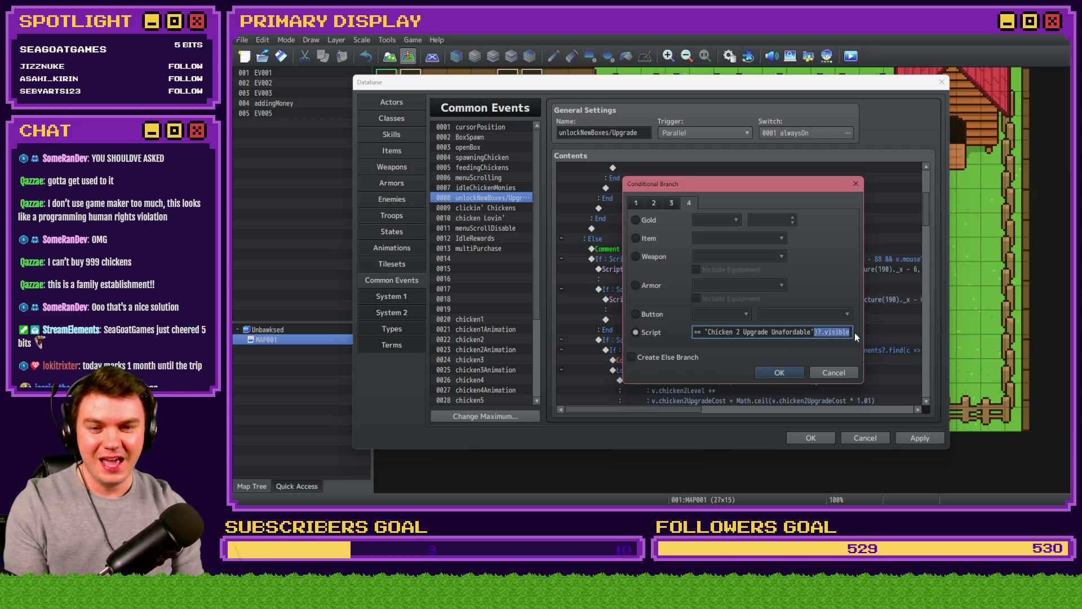
click(825, 333)
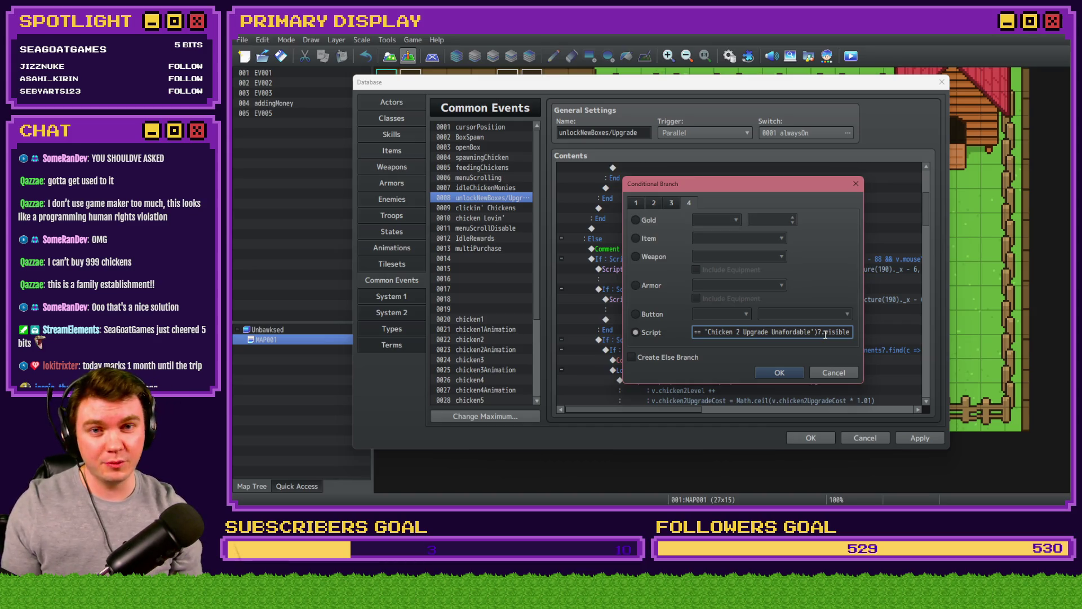
click(838, 372)
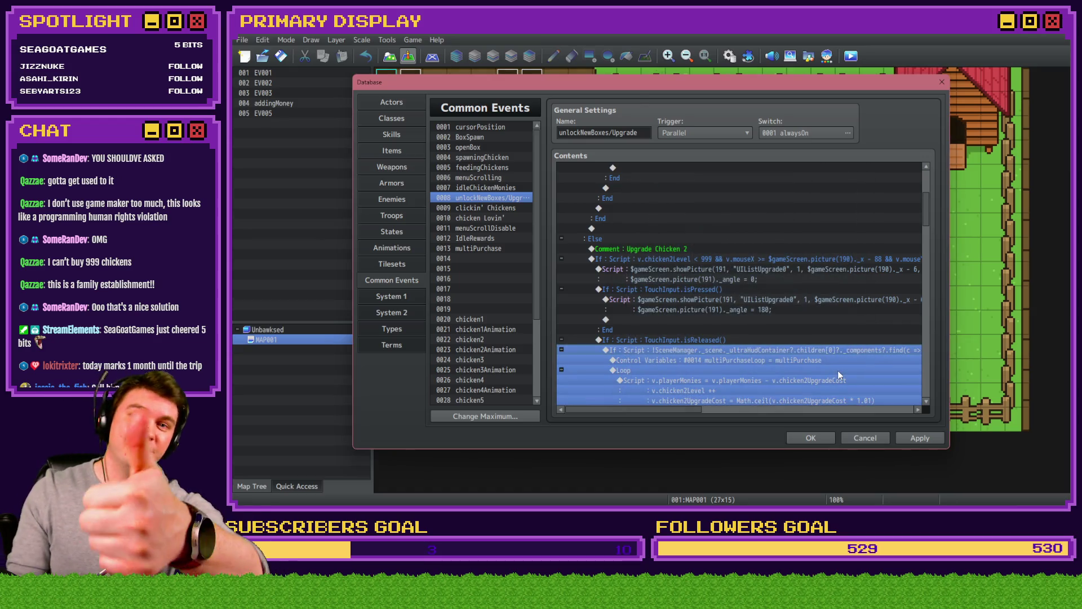
- Inspect the chicken unlock branches, then close the Database and discard unsaved changes
click(561, 349)
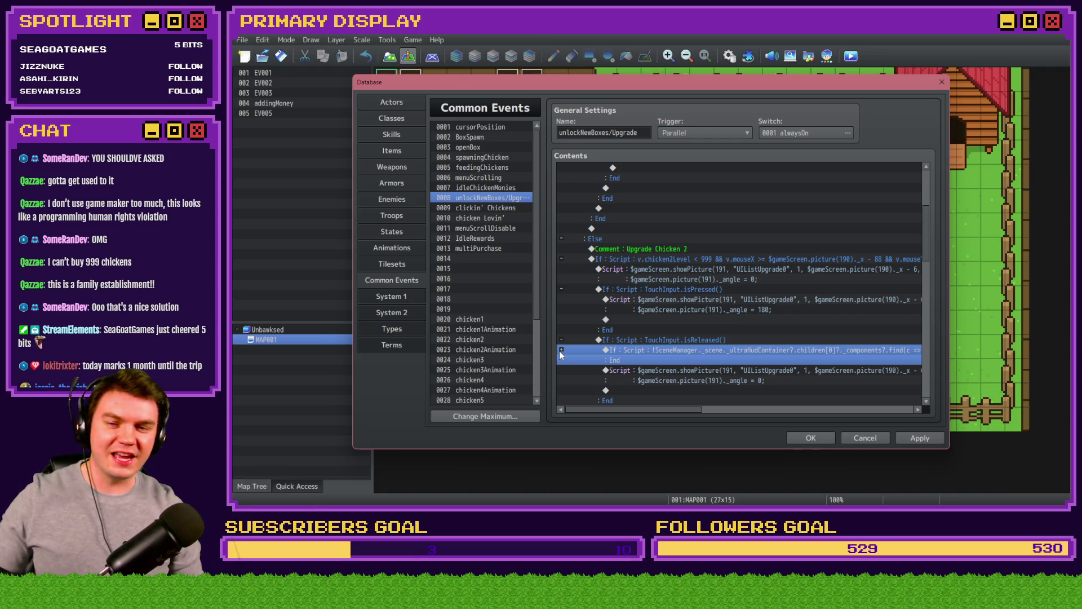
click(560, 350)
scroll(580, 350, up, 2)
scroll(591, 354, up, 6)
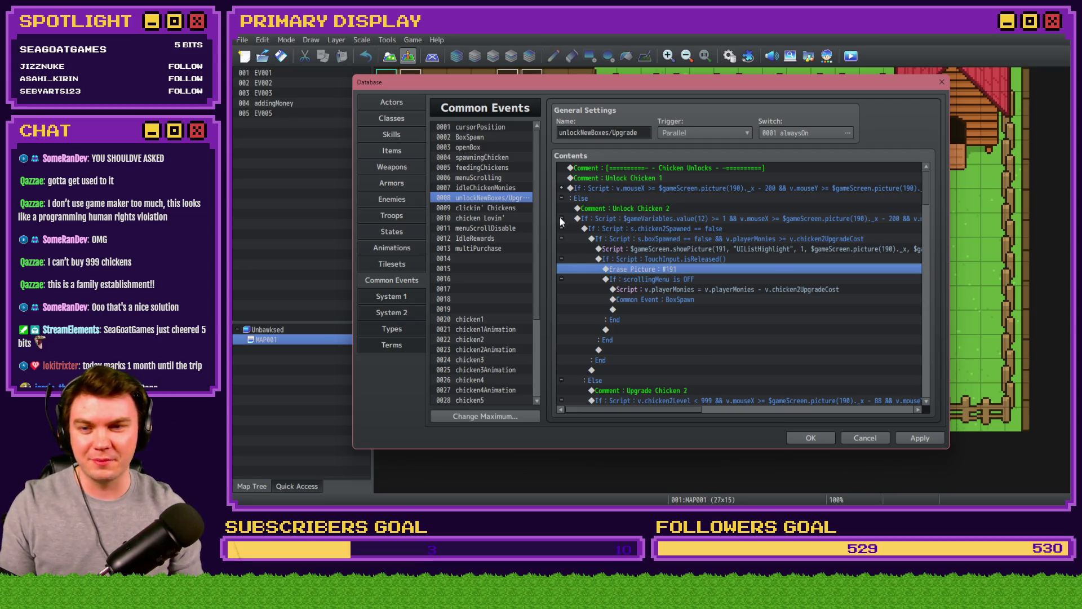
click(566, 226)
scroll(626, 305, down, 5)
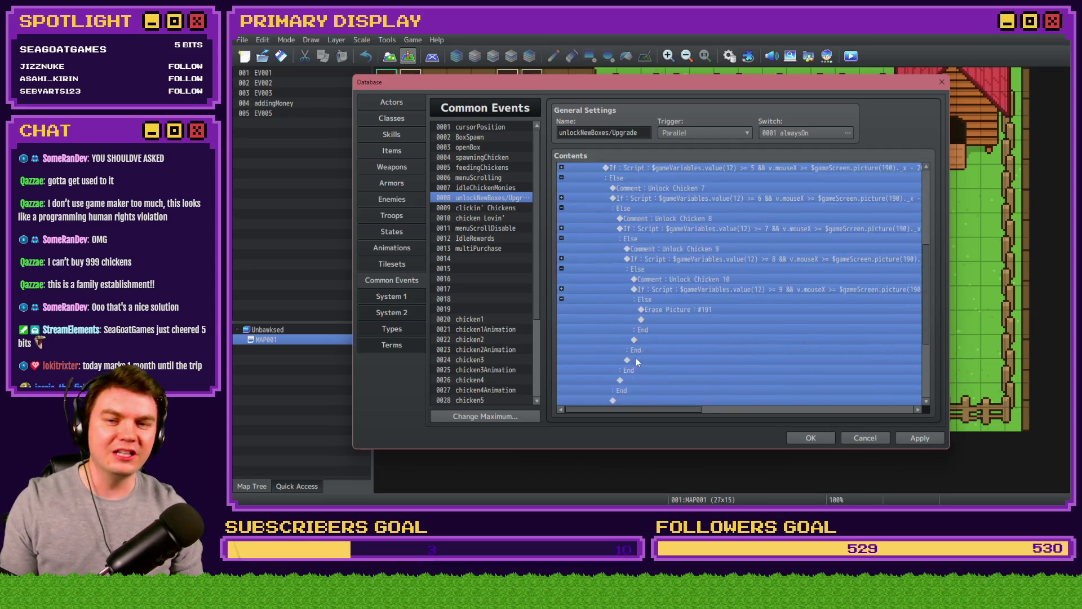
click(636, 357)
scroll(677, 370, up, 6)
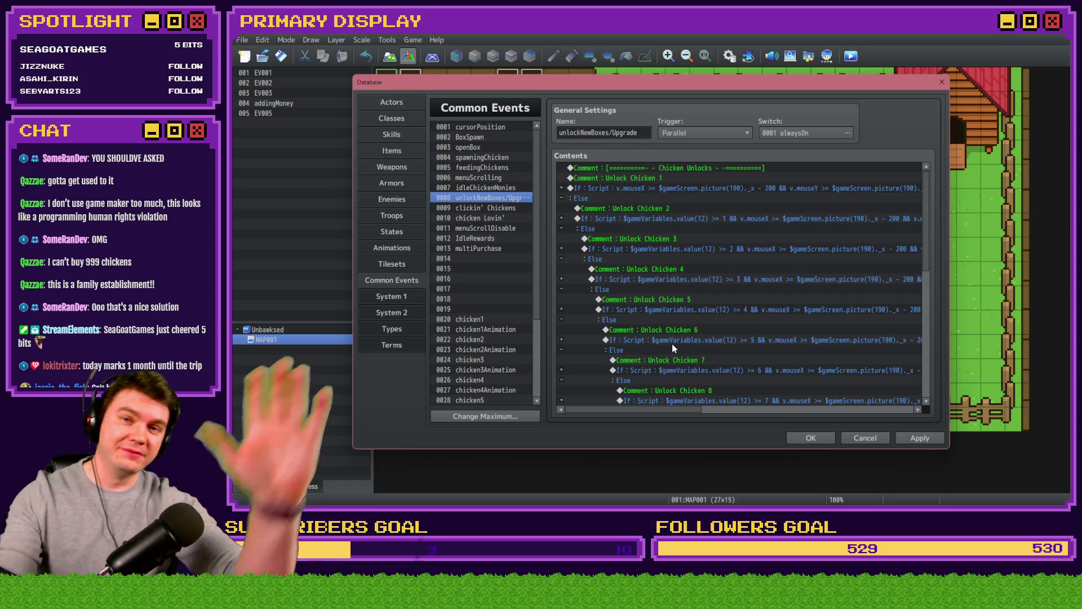
click(864, 437)
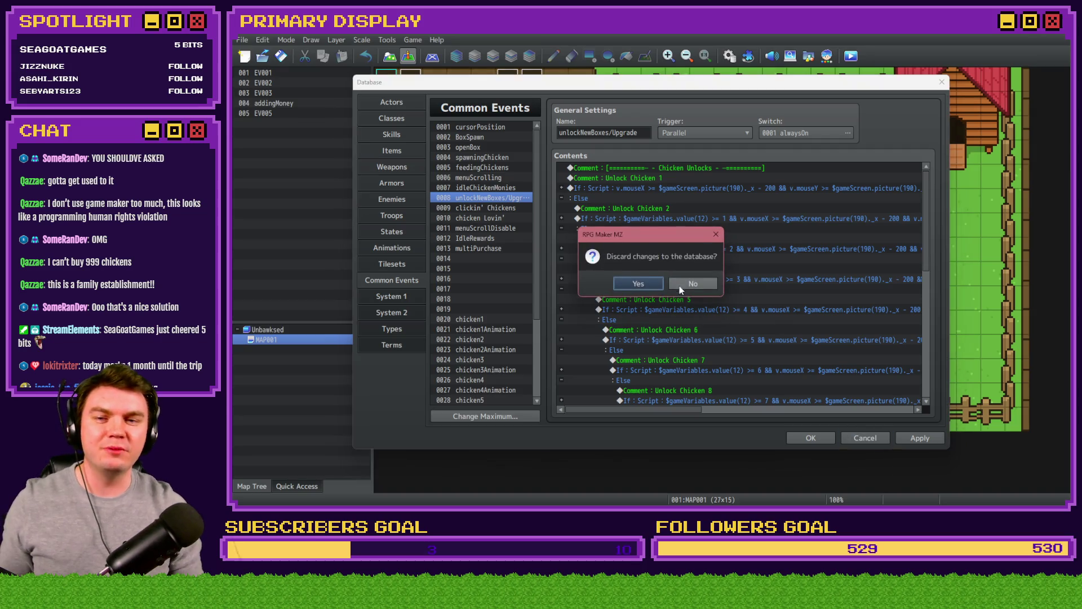
click(638, 283)
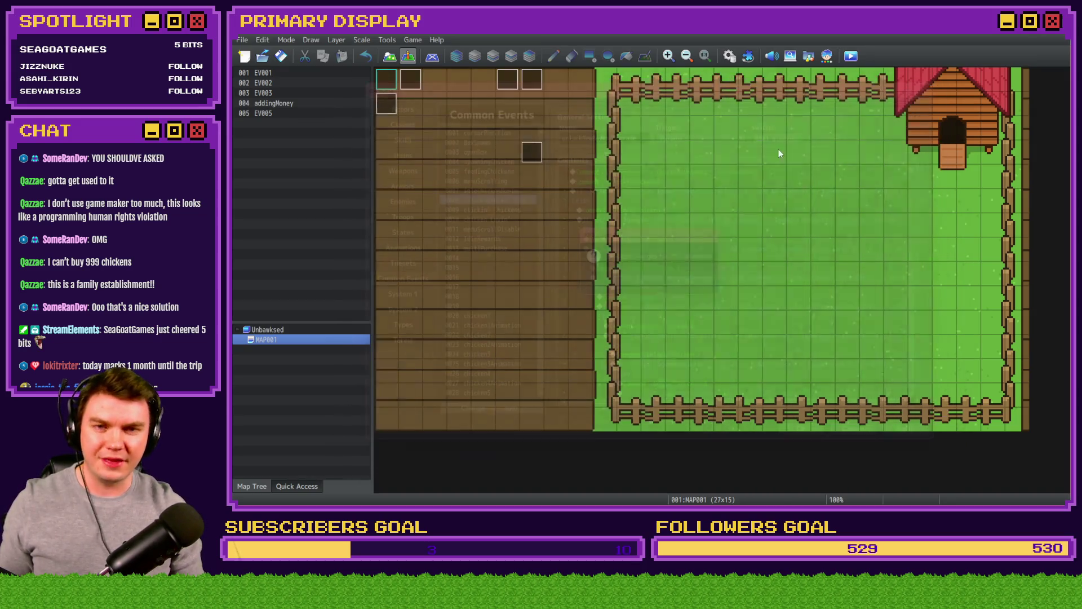
- Playtest the game, buy the free Leghorn and open its crate
key(ctrl+r)
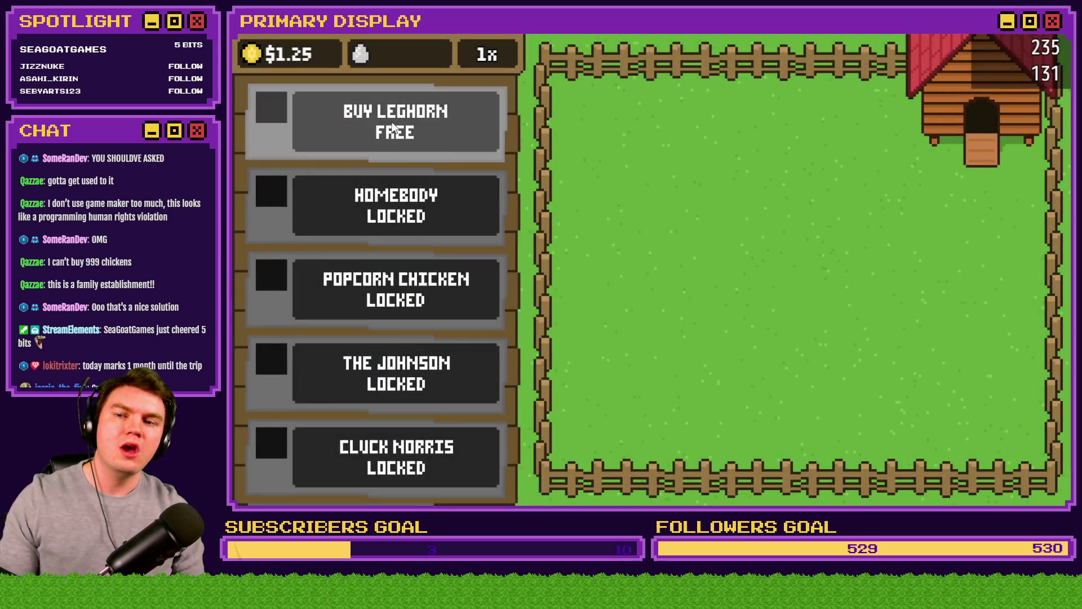
click(395, 121)
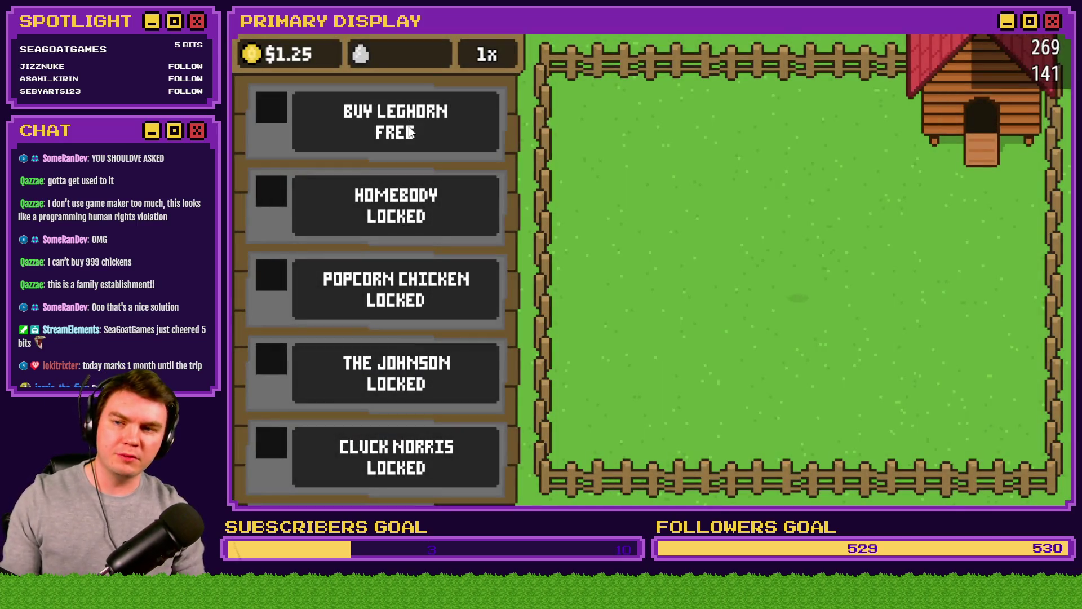
click(810, 271)
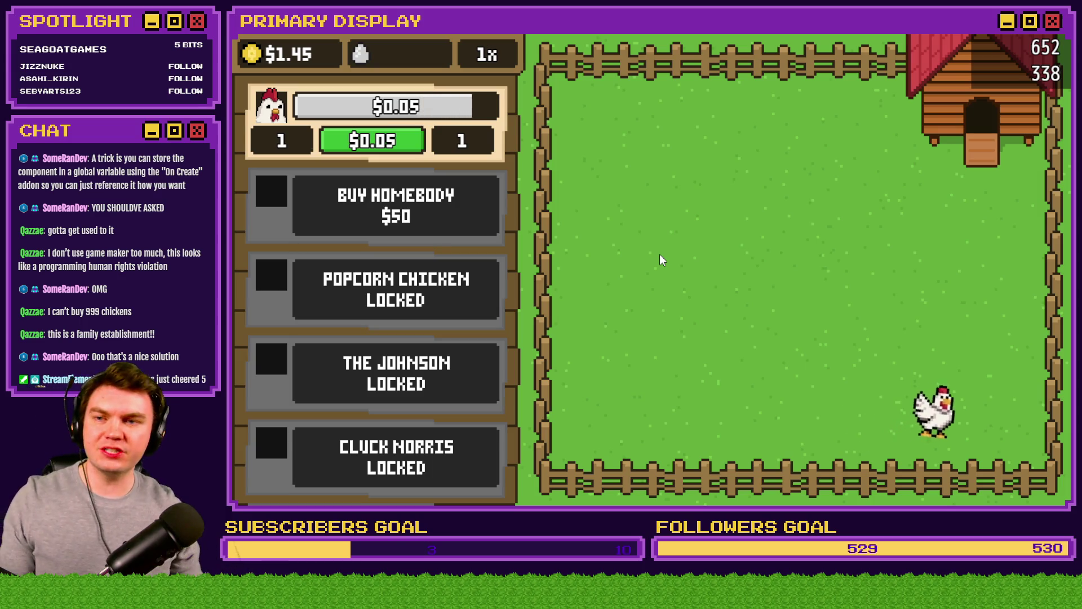
- Tap the coin repeatedly to raise the balance to $14.00, then close the playtest
click(257, 57)
click(256, 56)
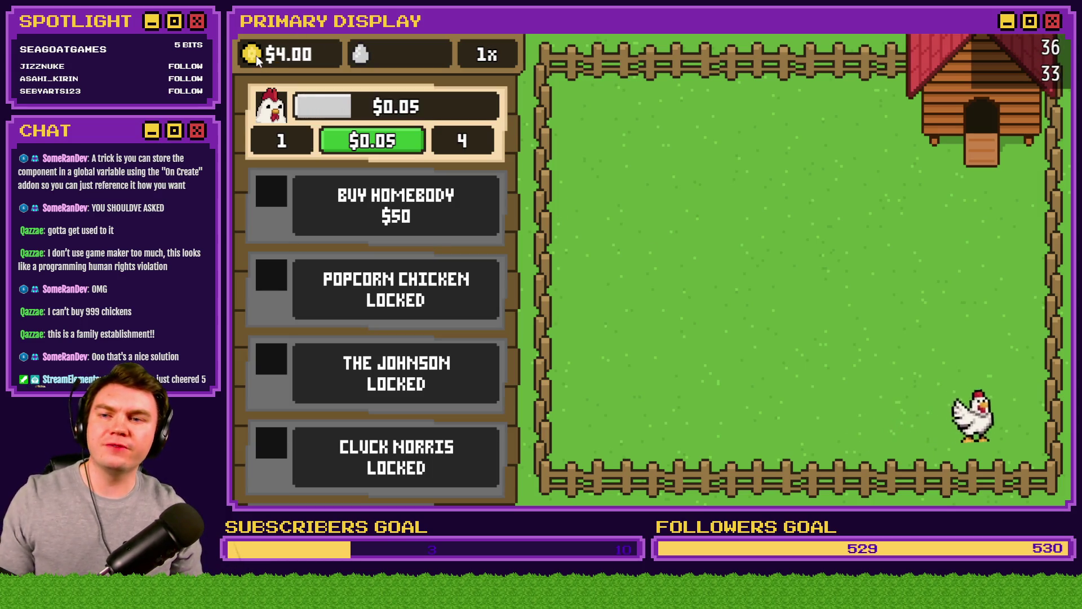
click(256, 56)
click(255, 57)
click(254, 58)
click(253, 58)
click(254, 61)
key(alt+F4)
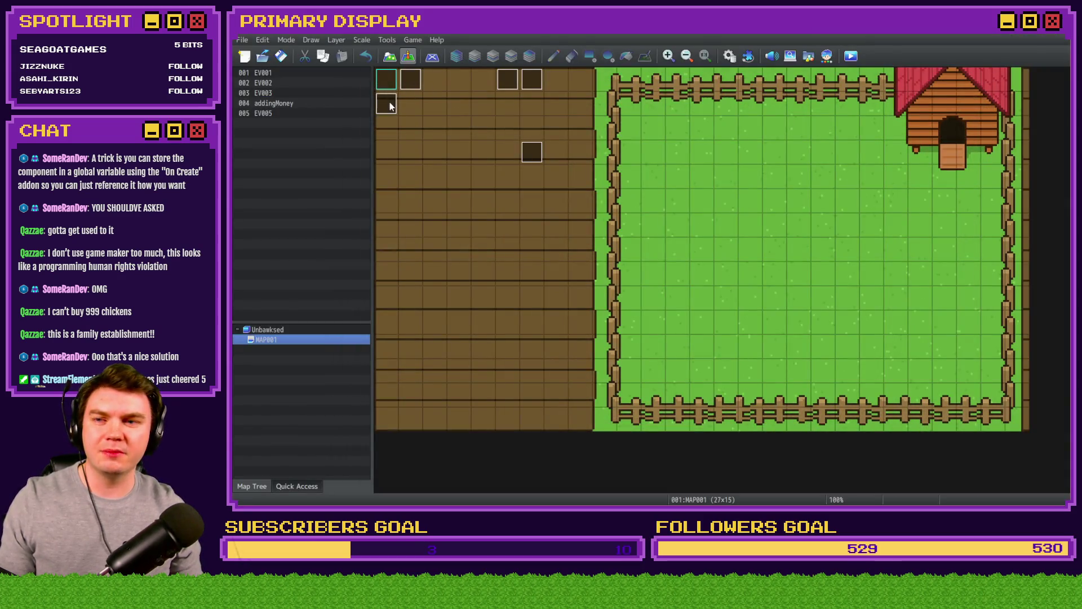
- Make the addingMoney event add constant 5000000 to playerMonies, then start a playtest
double_click(387, 103)
click(649, 169)
double_click(648, 179)
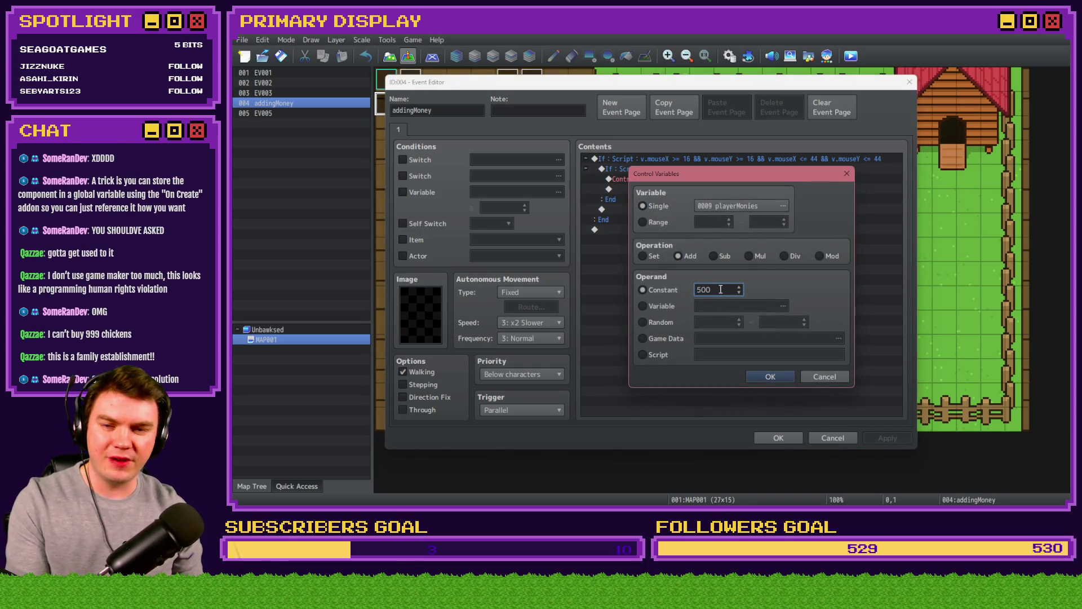
text(0)
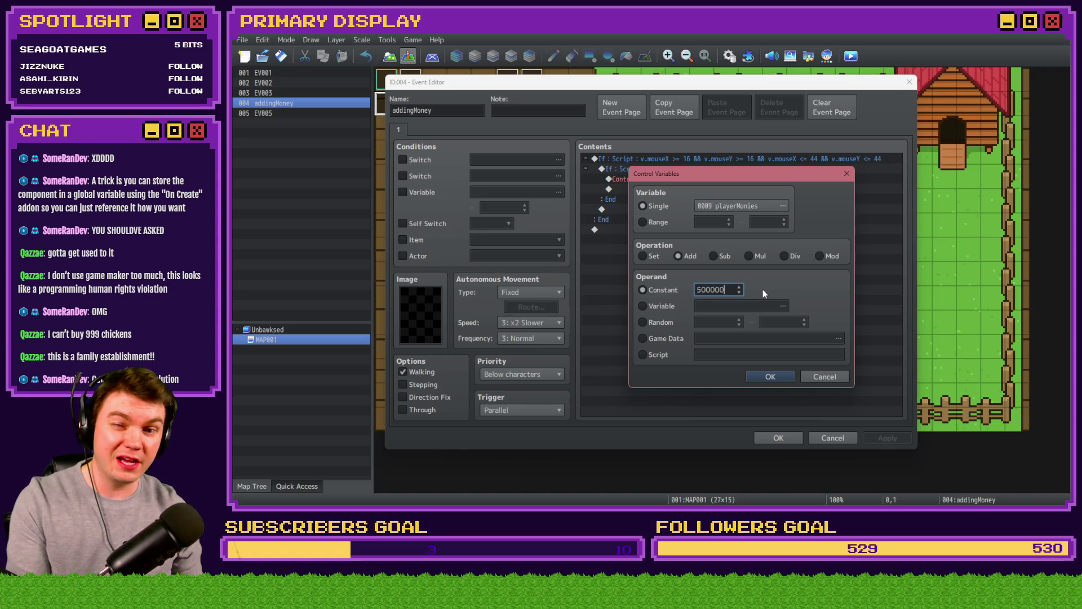
text(0)
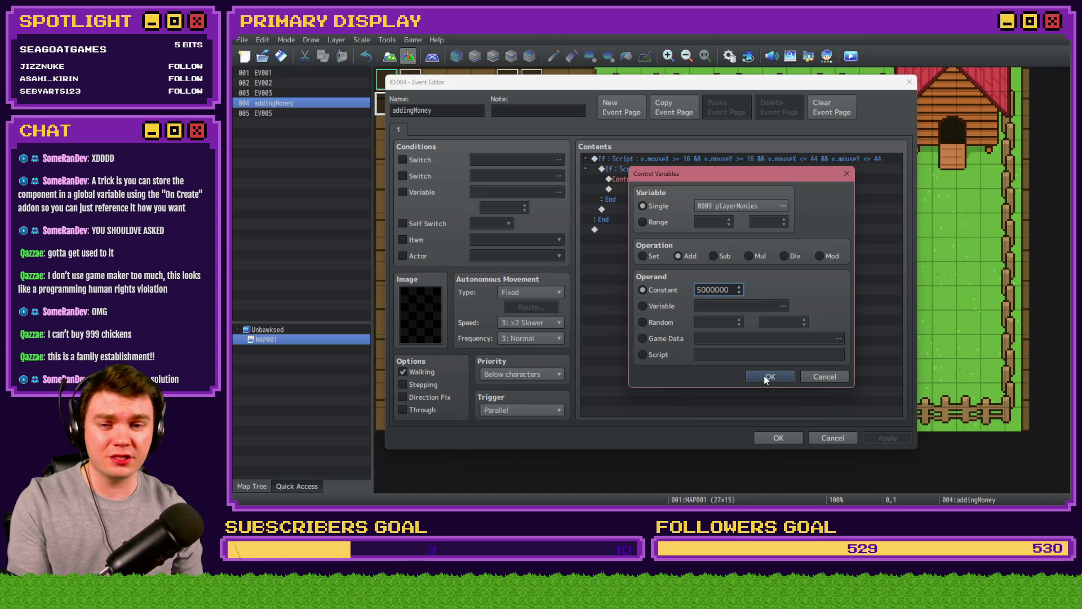
click(765, 376)
click(778, 437)
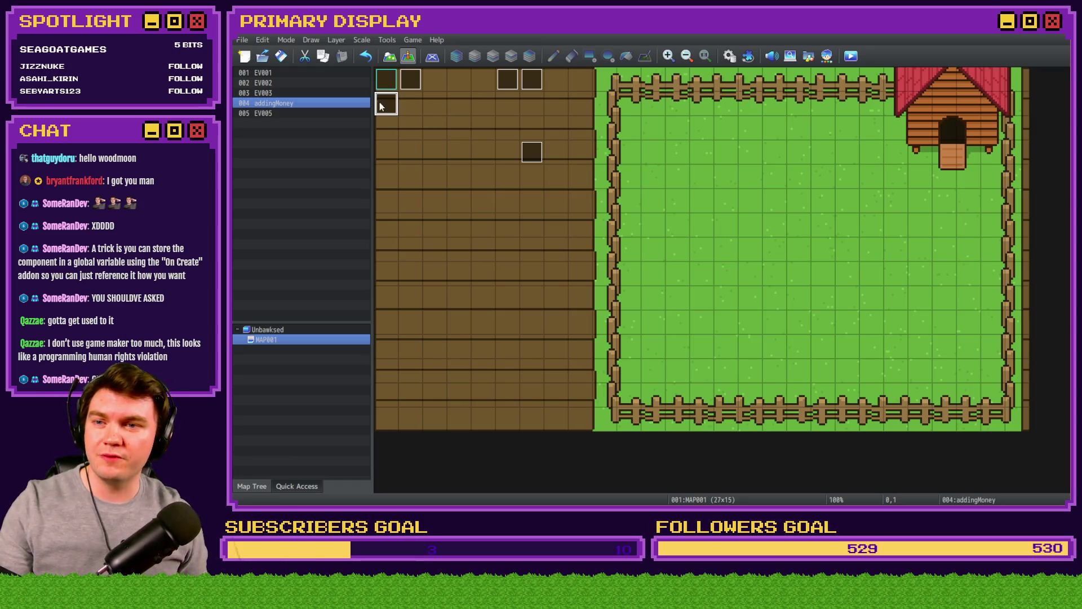
click(429, 40)
click(262, 58)
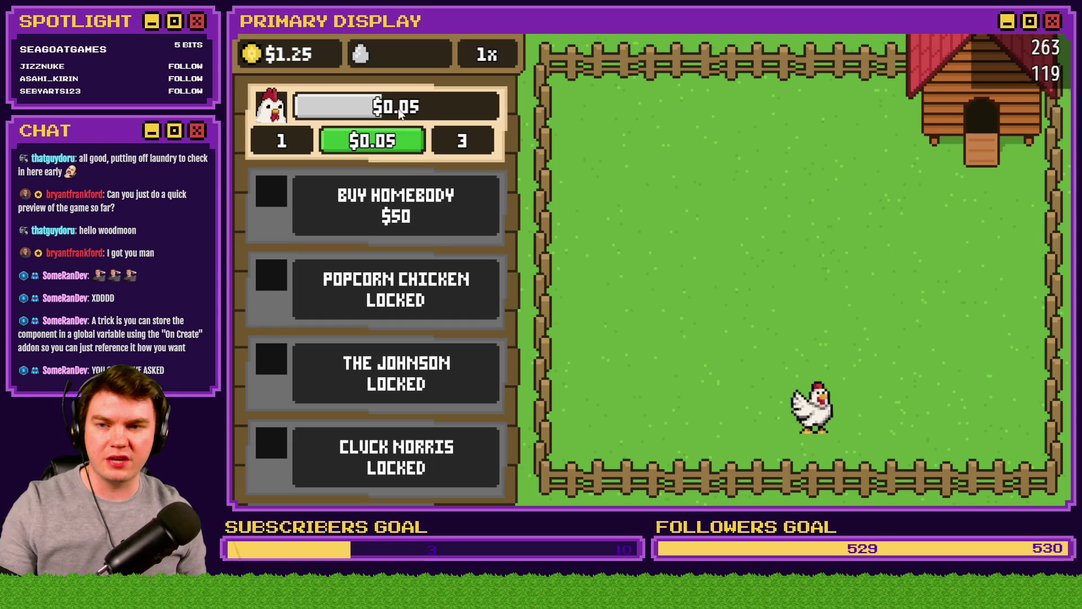
- Level the first chicken three times, switch to 10x, and grant $100K test money
click(405, 145)
click(405, 145)
click(405, 145)
click(404, 145)
click(404, 145)
click(405, 145)
click(405, 146)
click(404, 145)
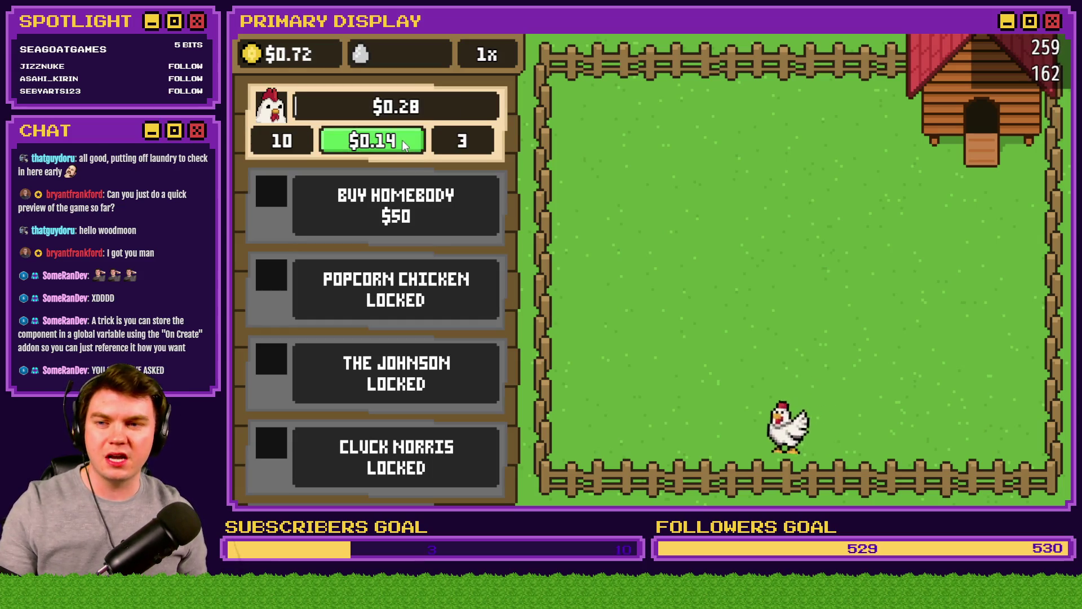
key(shift)
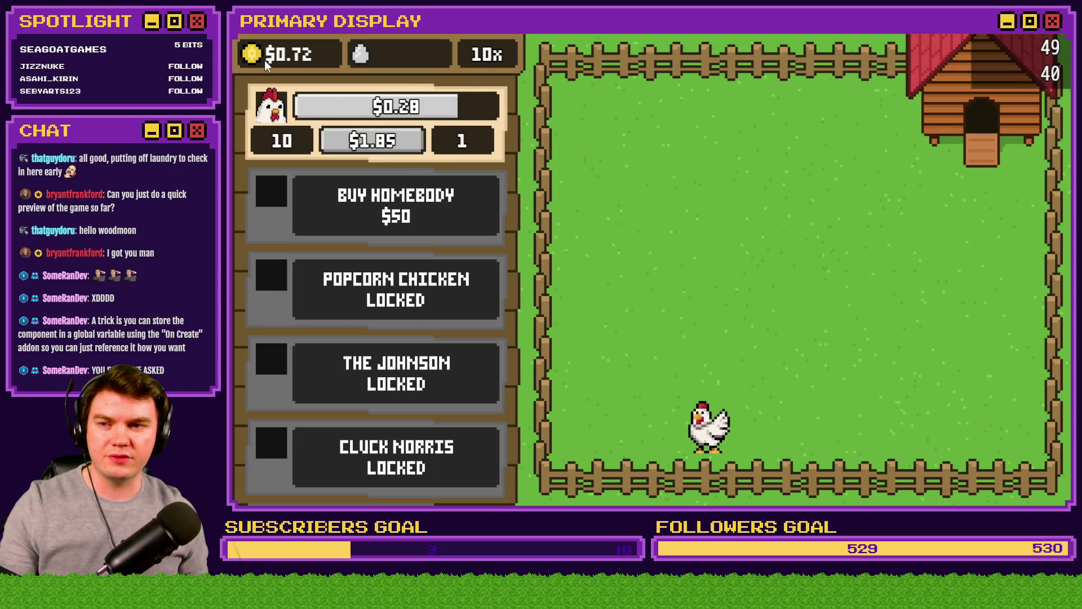
click(265, 60)
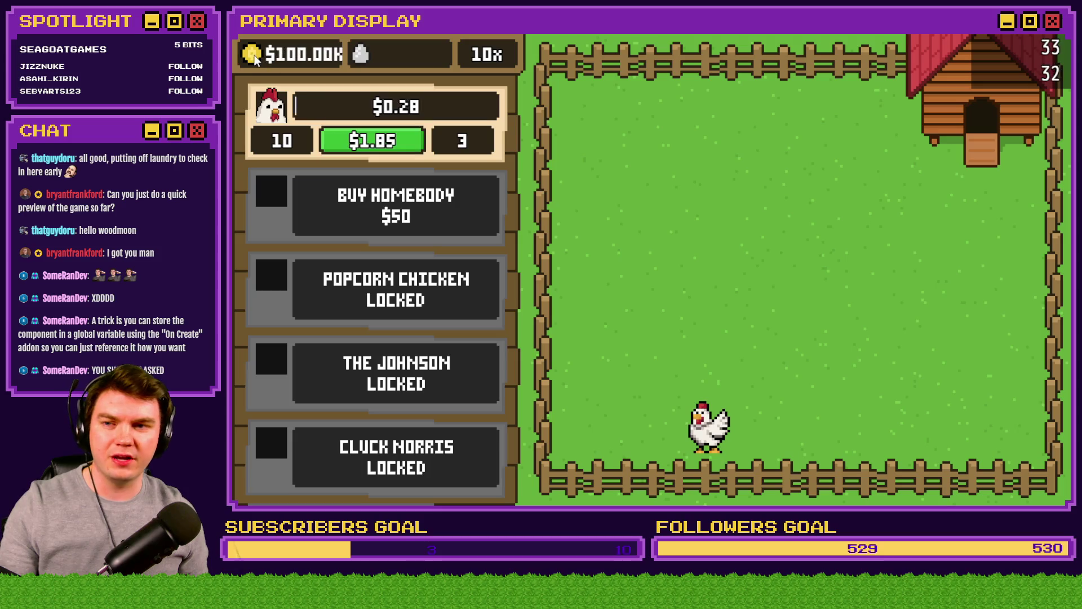
- Buy first-chicken levels in 10x batches until it reaches level 200
click(378, 146)
click(379, 146)
click(381, 146)
click(383, 145)
click(386, 146)
click(389, 145)
click(391, 145)
click(392, 145)
click(394, 145)
click(394, 145)
click(394, 144)
click(395, 144)
click(396, 144)
click(397, 144)
- At 100x, raise the first chicken to level 500, then reset the multiplier to 1x
key(ctrl)
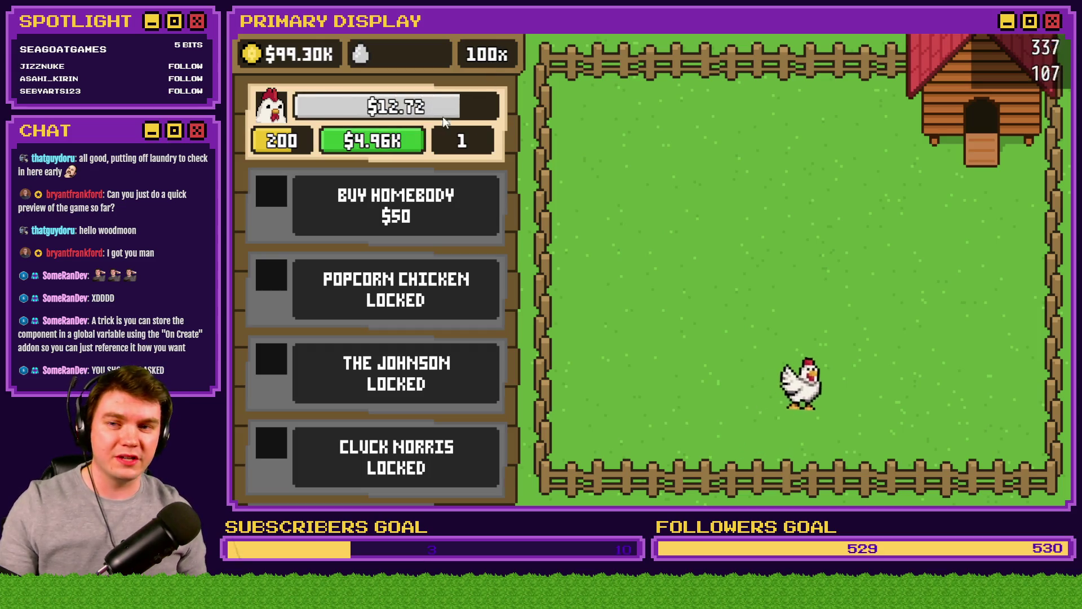
click(397, 145)
click(398, 145)
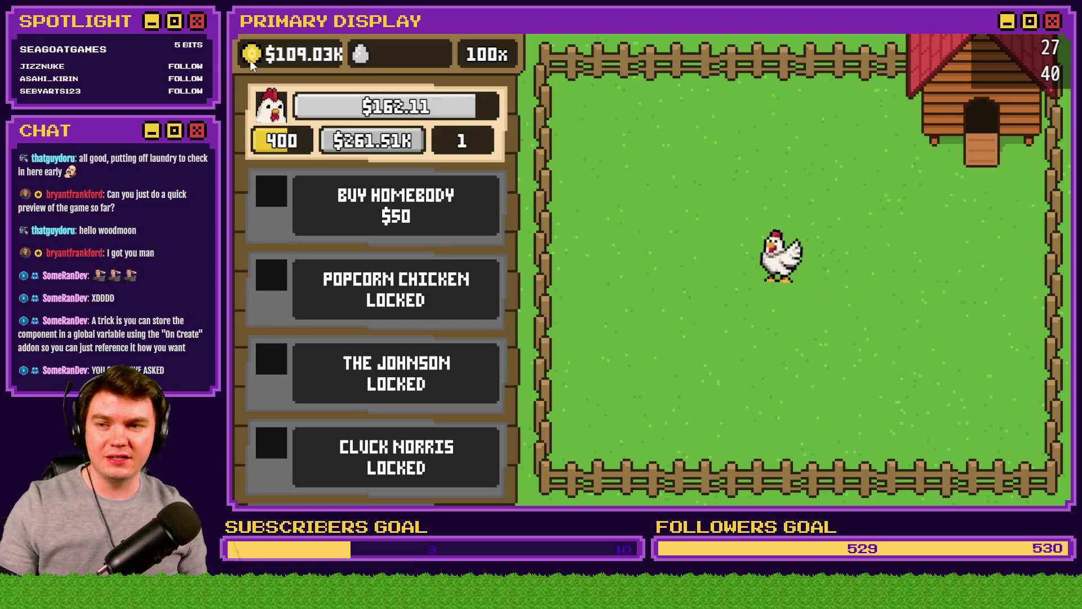
click(389, 145)
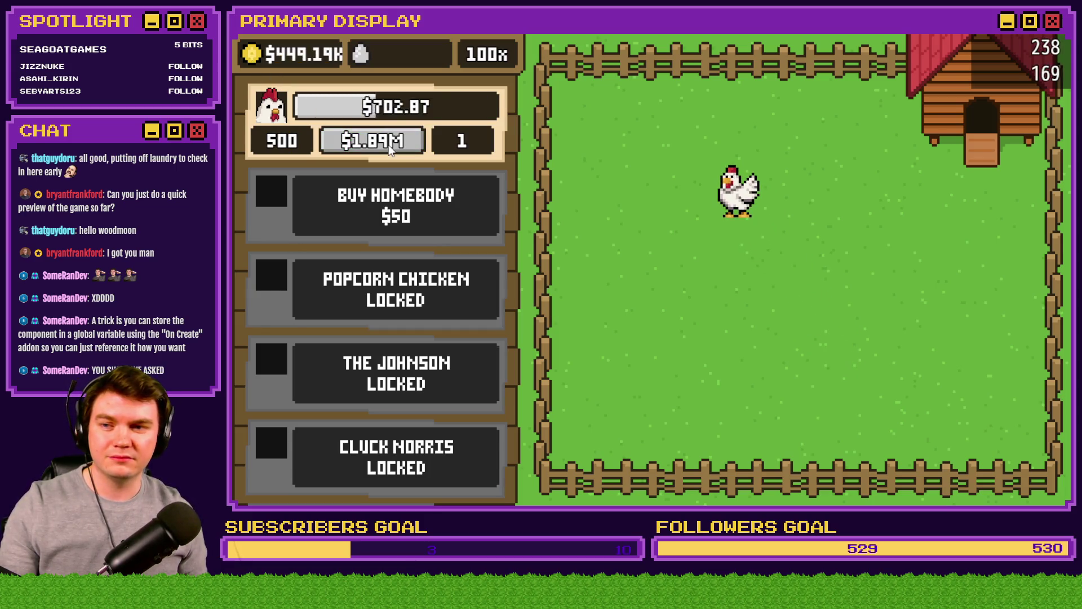
click(492, 54)
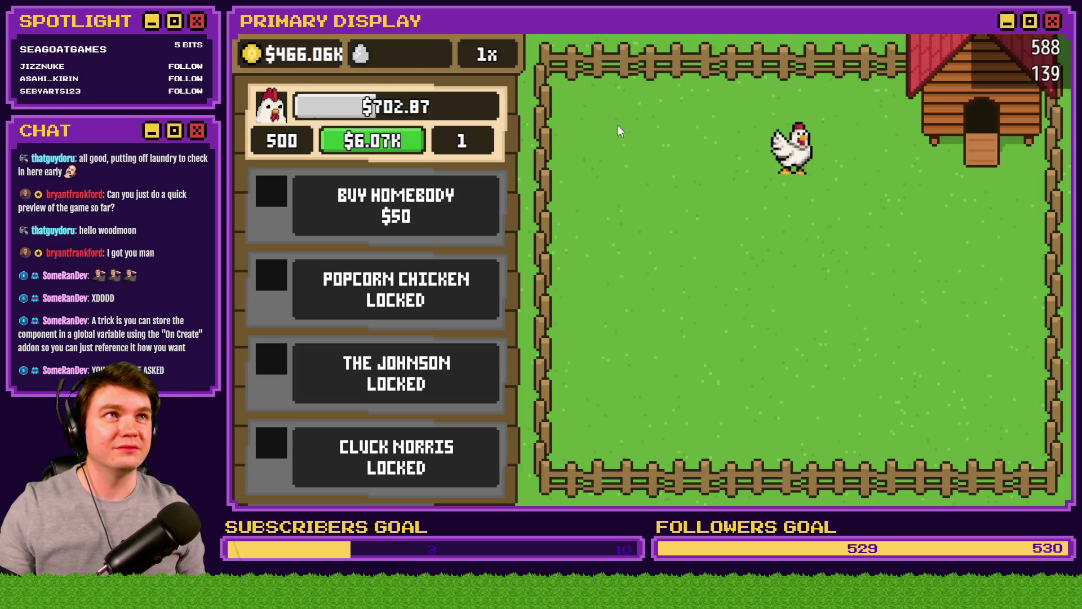
- Buy Homebody for $50, open its crate, and buy Popcorn Chicken for $500
click(401, 222)
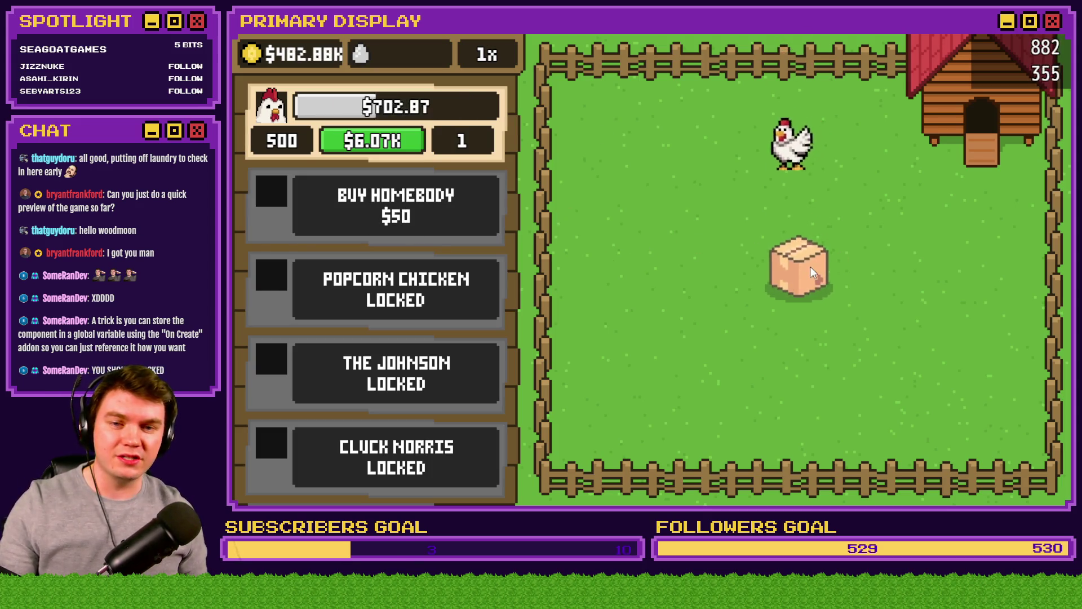
click(807, 268)
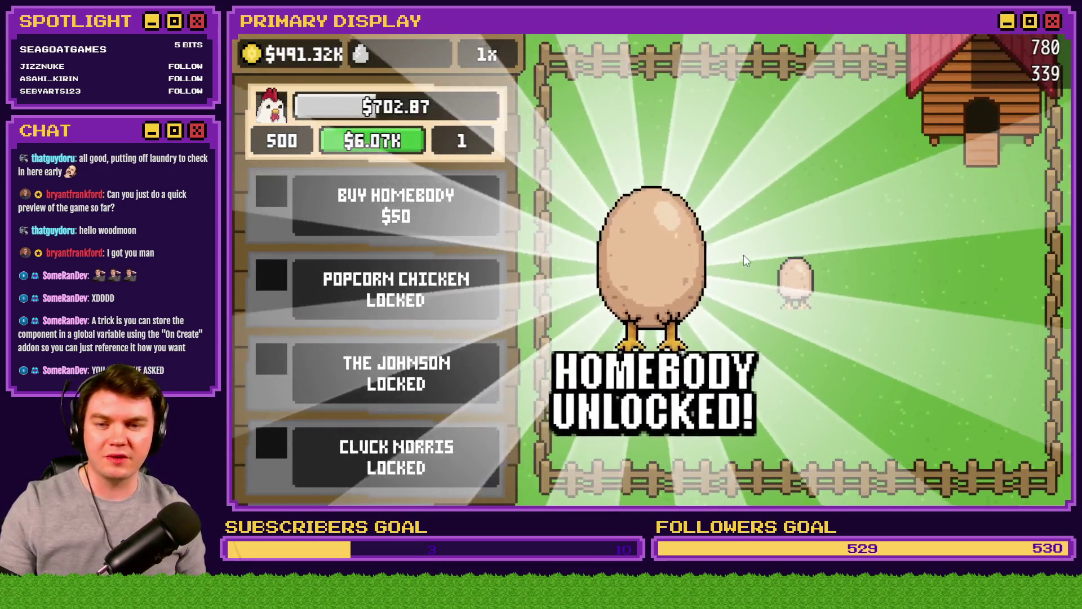
click(742, 248)
click(438, 297)
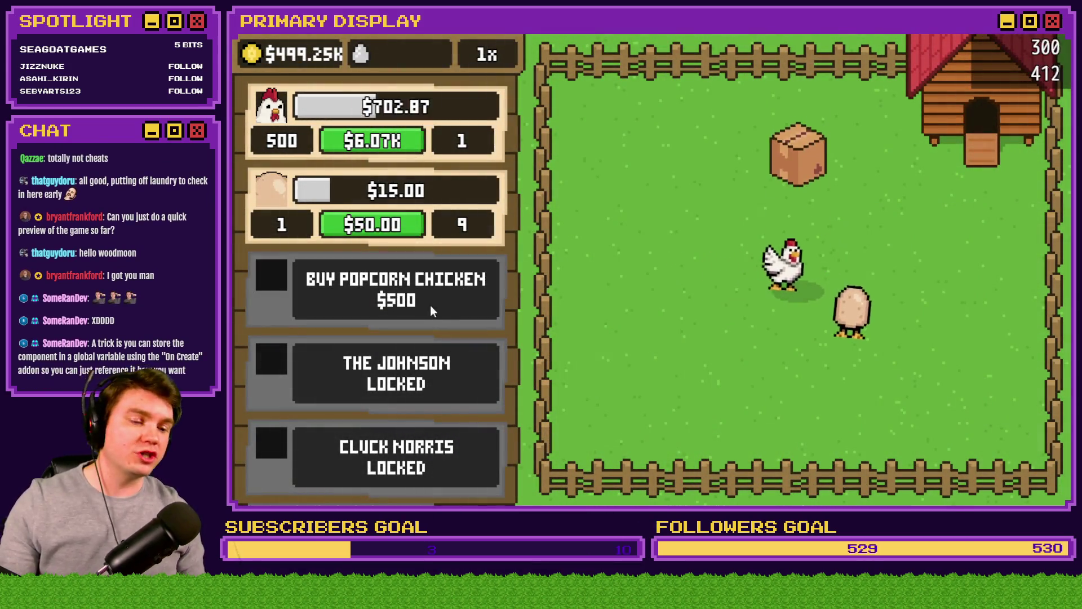
- Open the Popcorn Chicken and The Johnson crates and dismiss their unlock banners
click(787, 273)
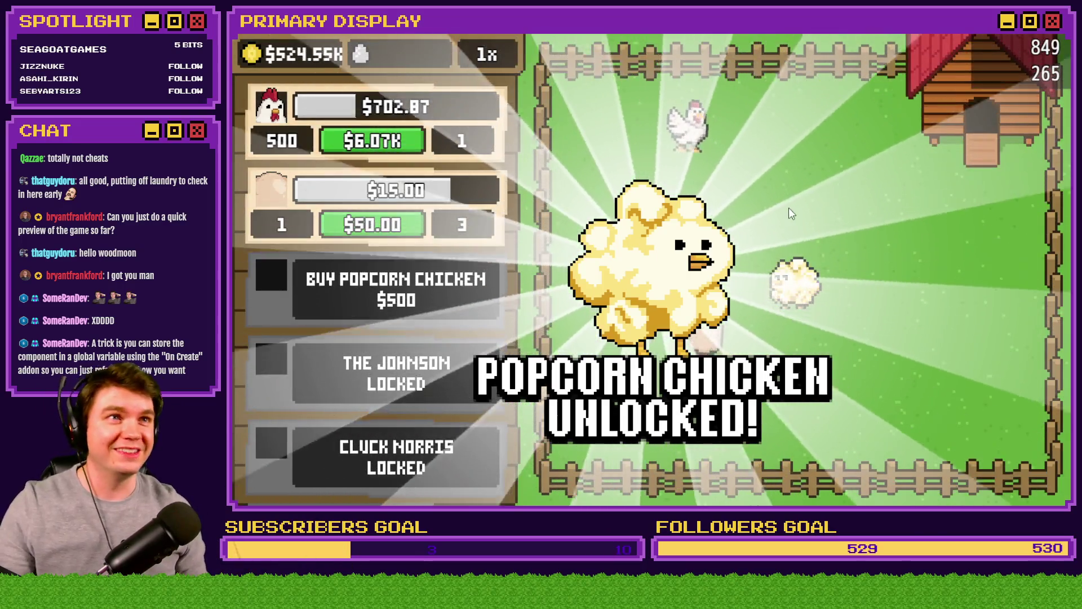
click(802, 205)
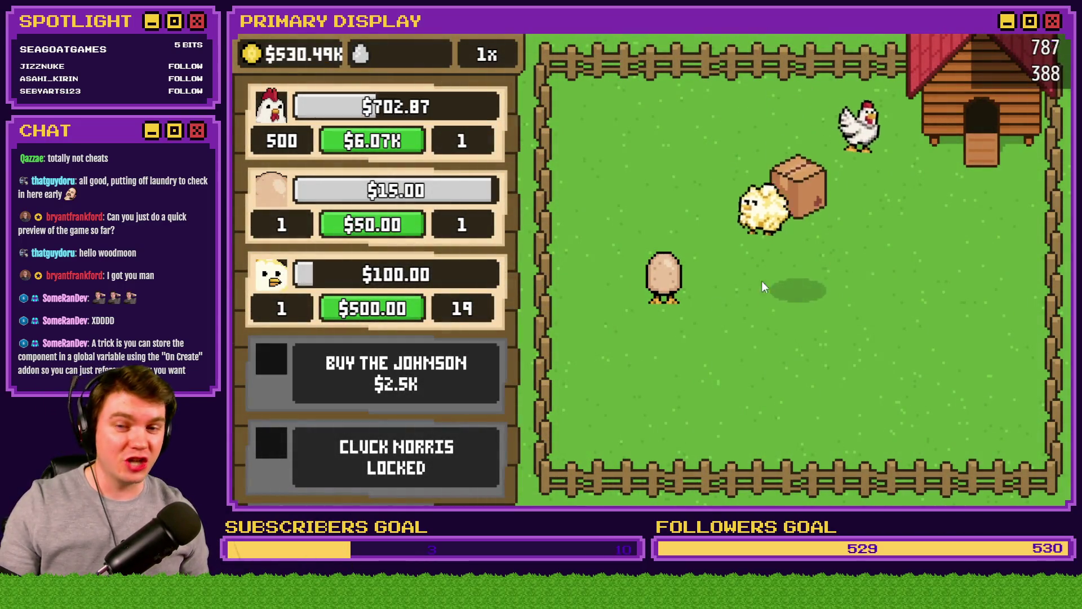
click(791, 263)
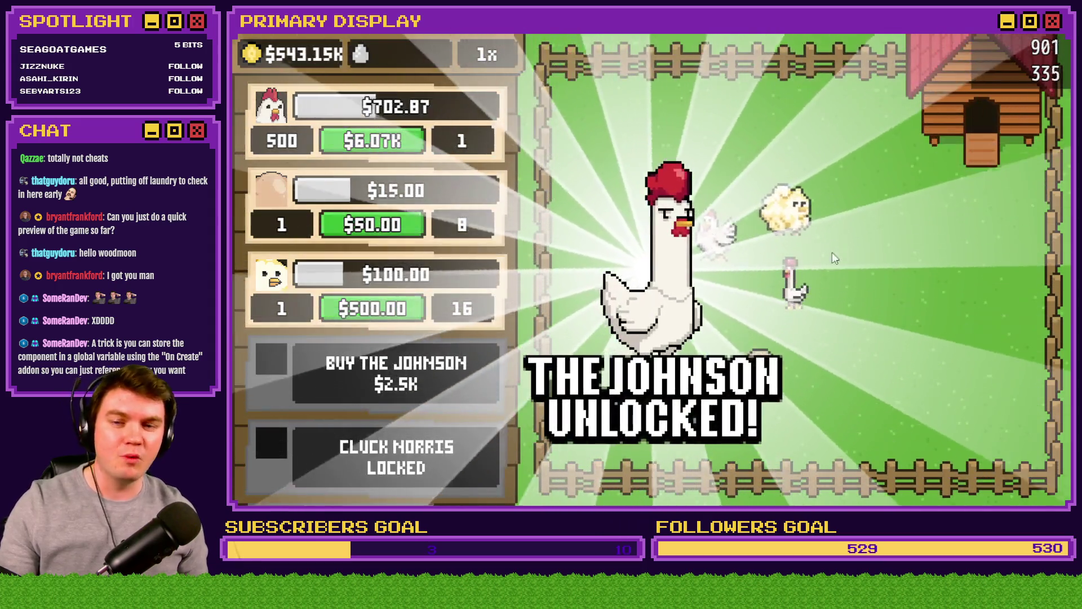
click(832, 252)
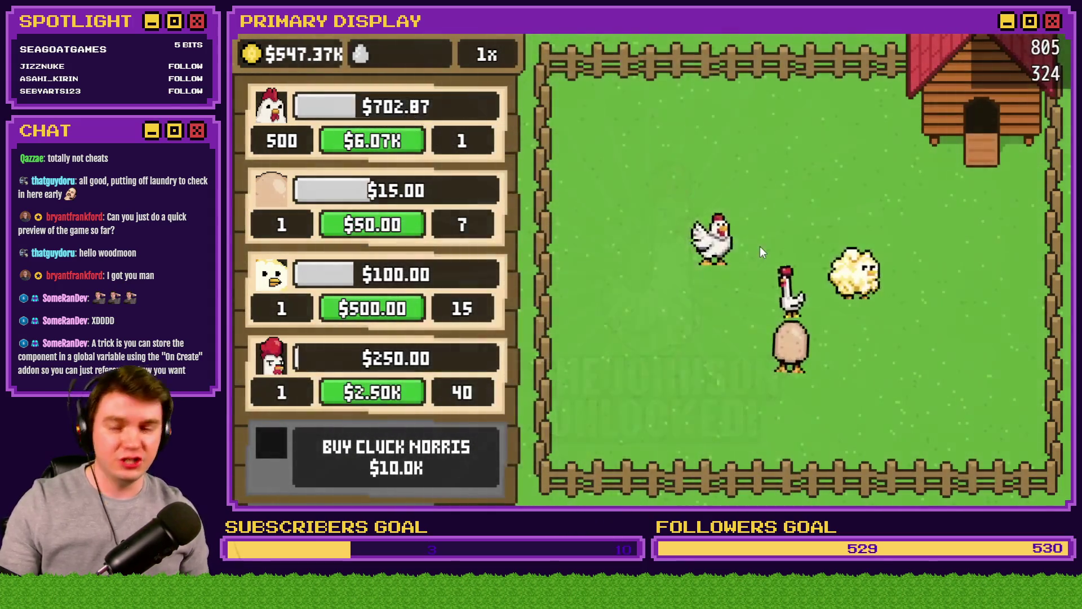
scroll(452, 343, down, 3)
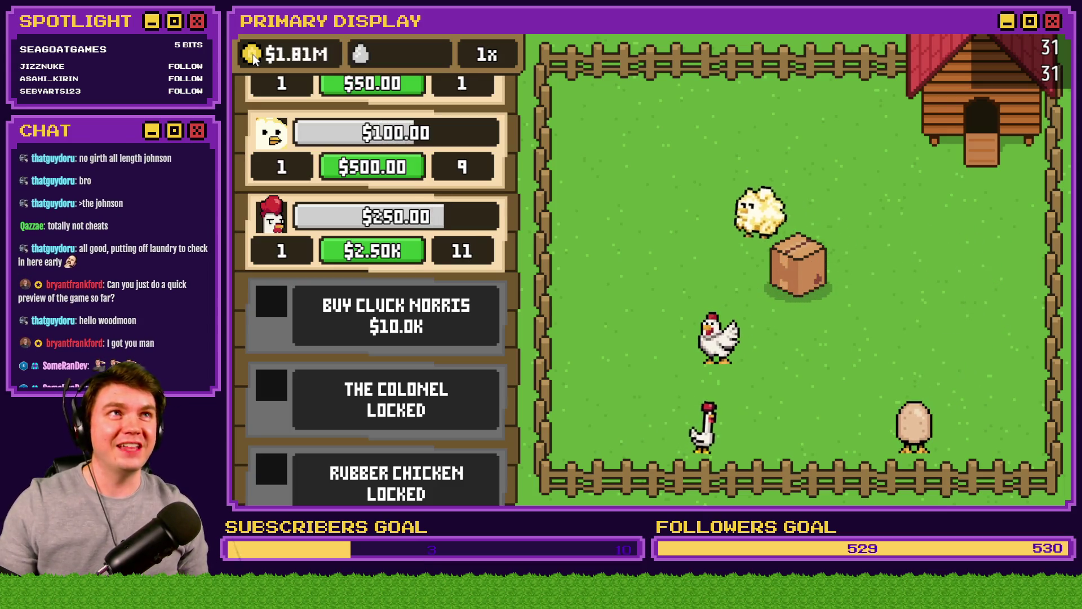
- Unlock Cluck Norris and The Colonel, then buy Rubber Chicken for $100.0K
click(786, 274)
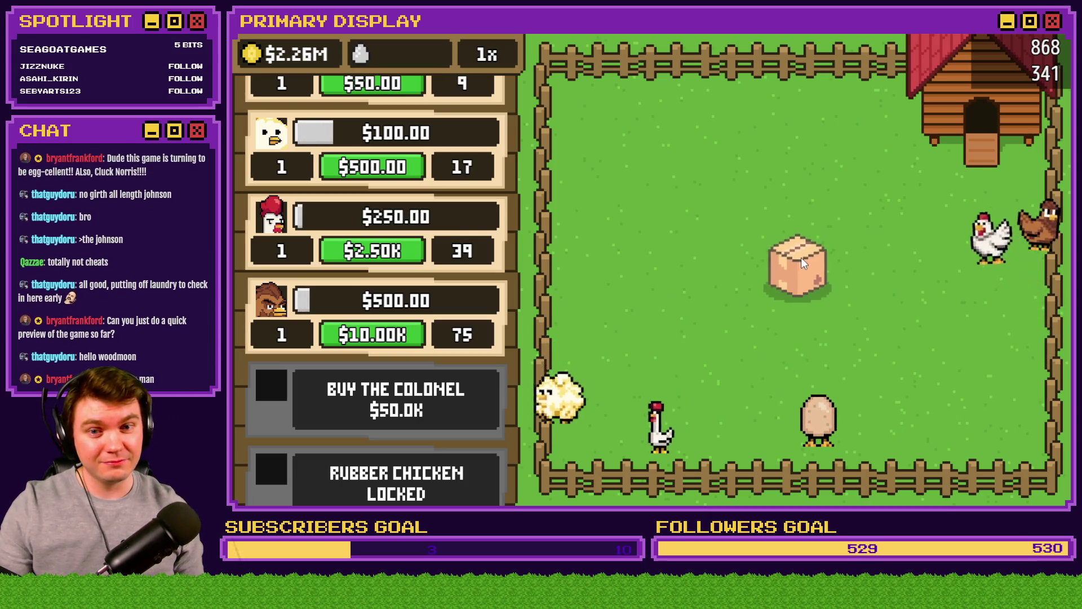
click(802, 259)
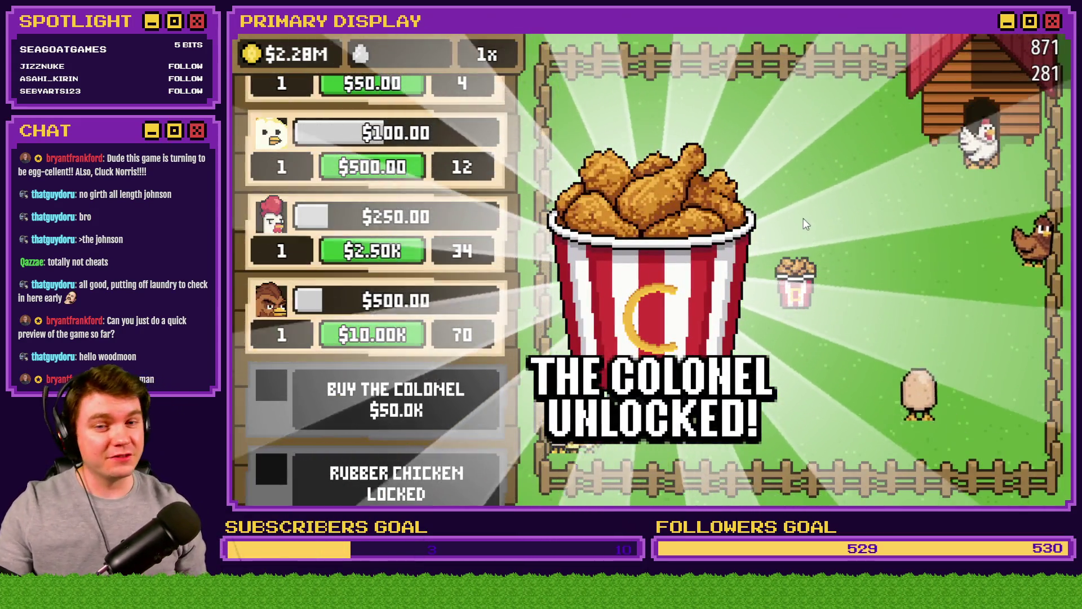
click(484, 397)
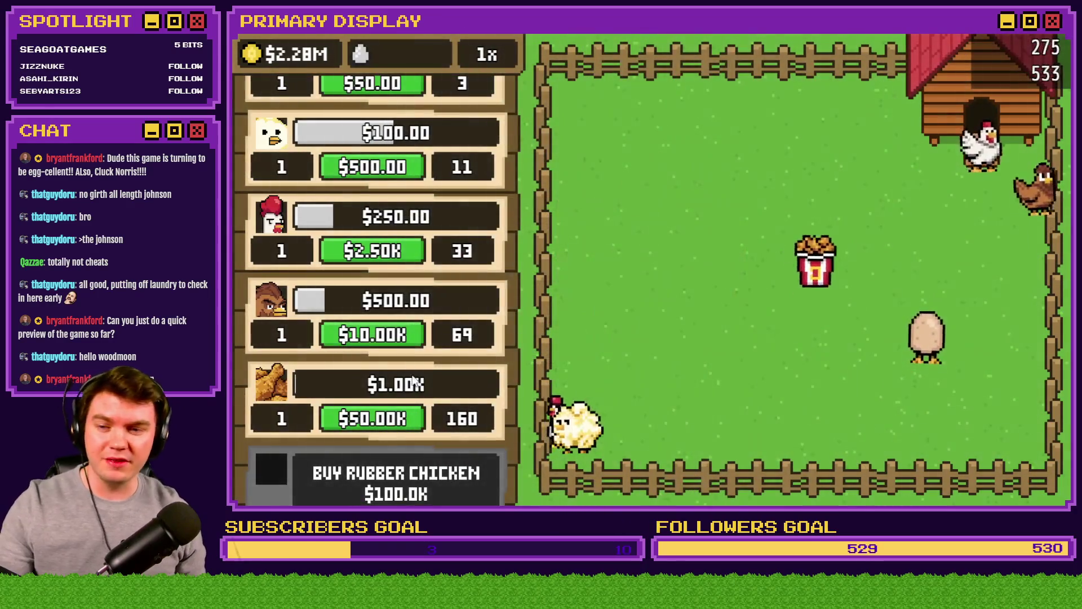
scroll(423, 246, down, 3)
click(424, 288)
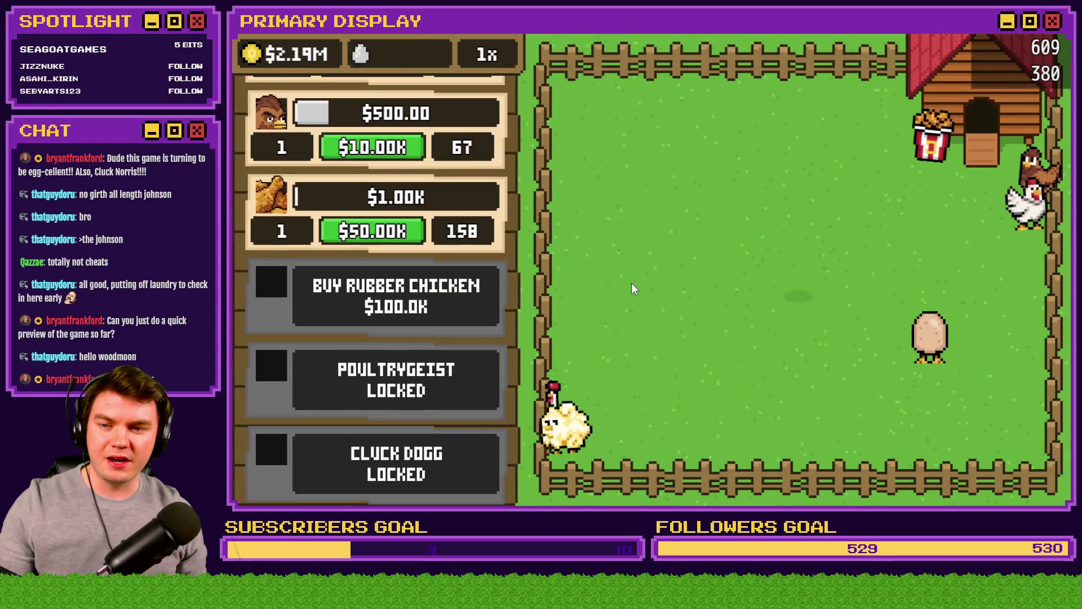
click(780, 269)
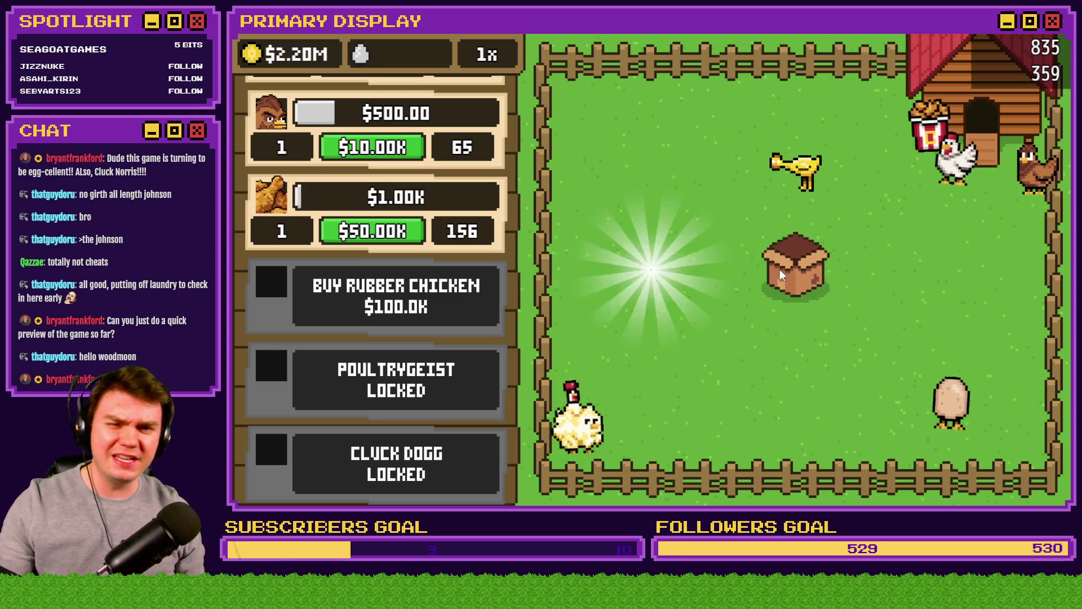
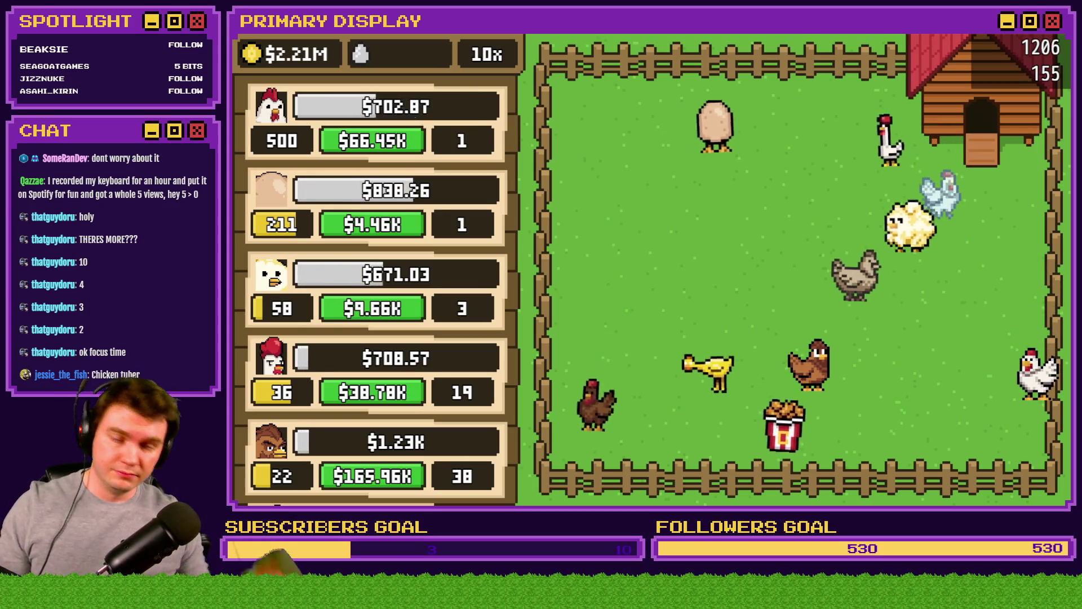
- Close the playtest, open and close the Database, then open the Plugin Manager
key(alt+F4)
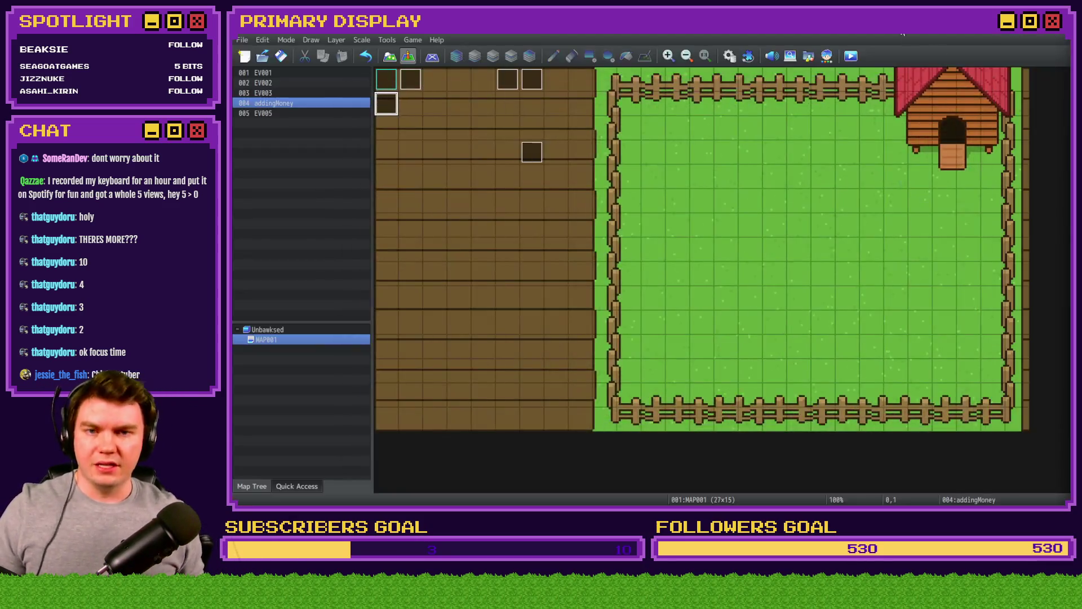
click(730, 56)
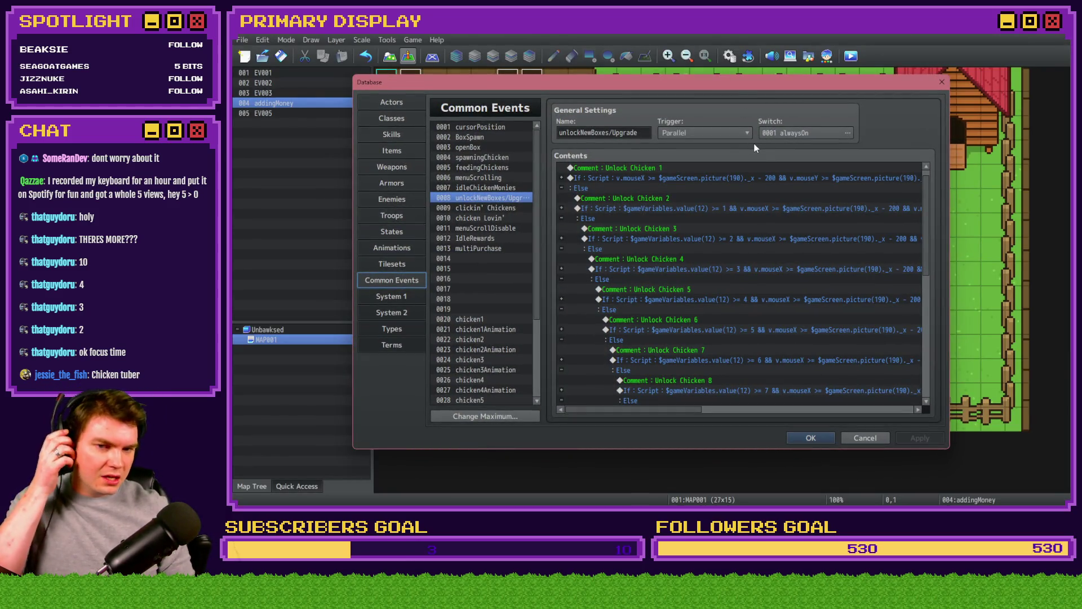
click(811, 438)
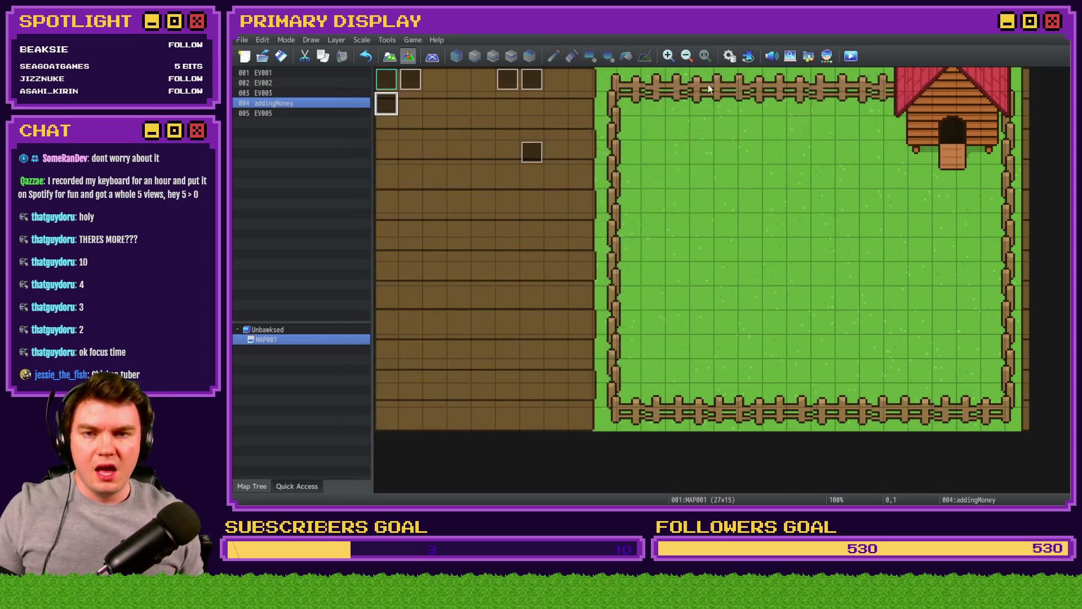
click(747, 56)
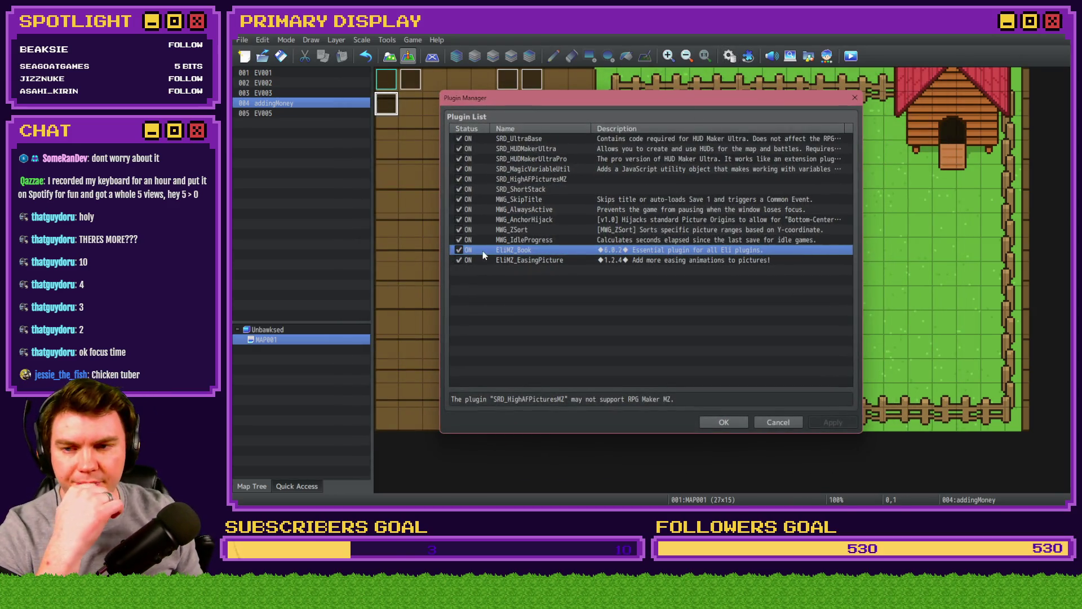
- View the MWG_ZSort plugin parameters (Min ID 10, Max ID 31), then switch to the itch.io jam page
double_click(536, 228)
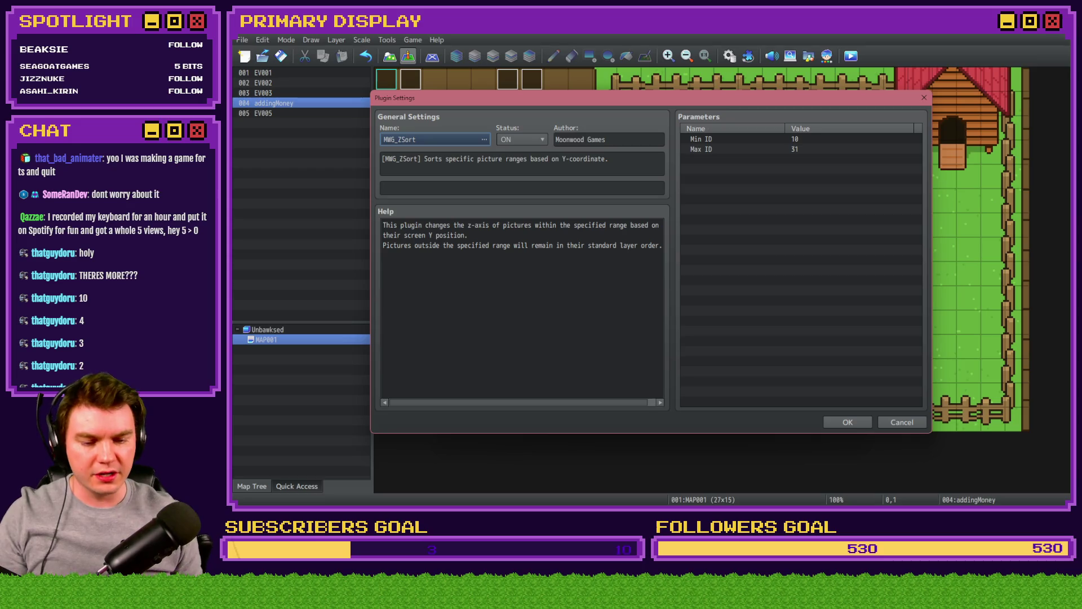
key(alt+Tab)
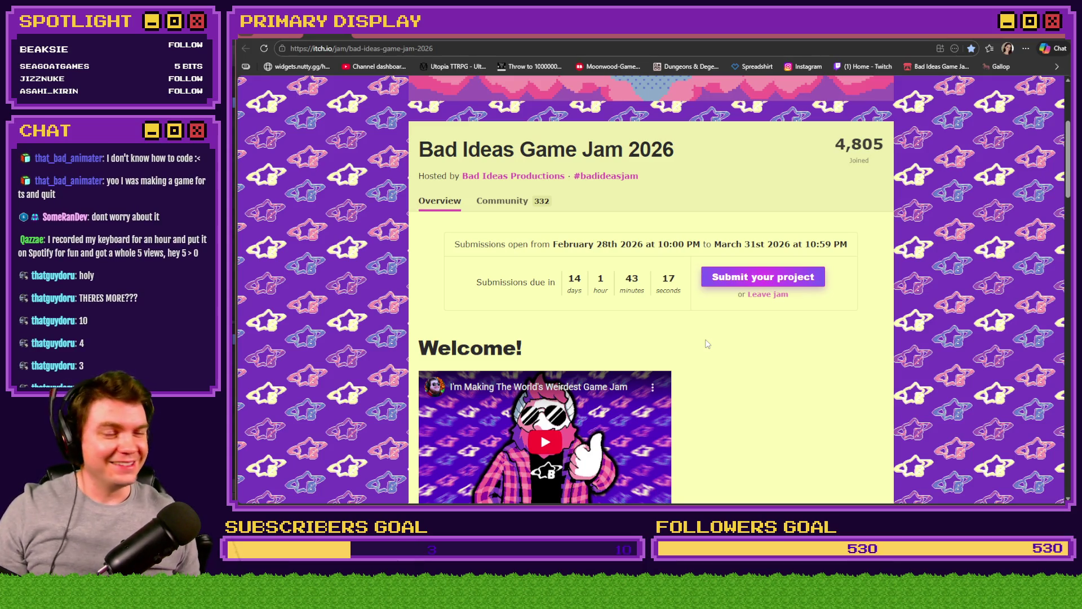
- Return to RPG Maker and close the MWG_ZSort settings with OK
key(alt+Tab)
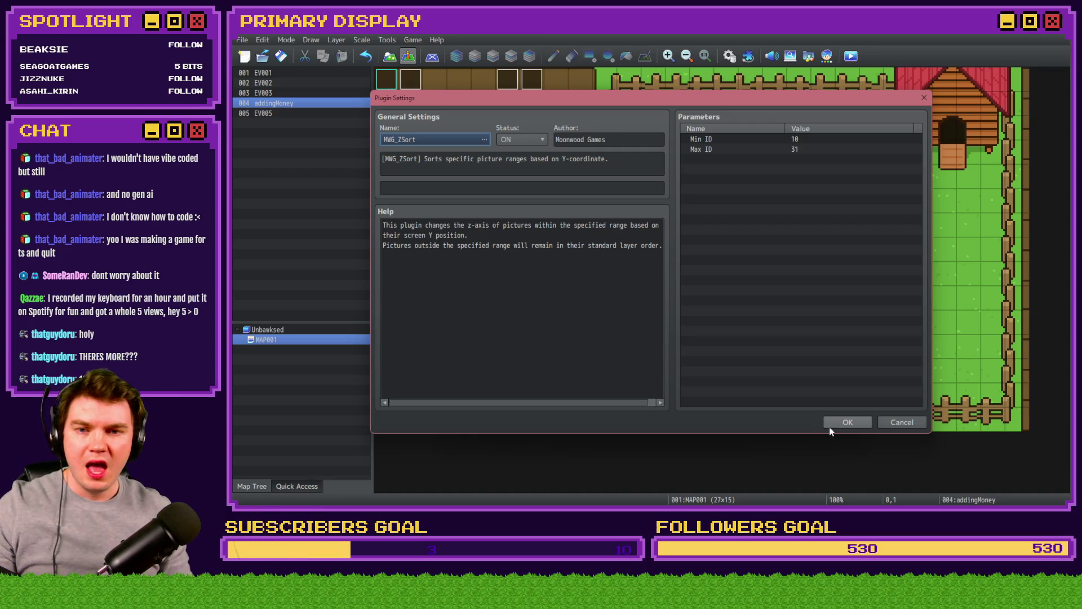
click(838, 423)
- Close the Plugin Manager, briefly open and close File Explorer, then open the Database
click(726, 422)
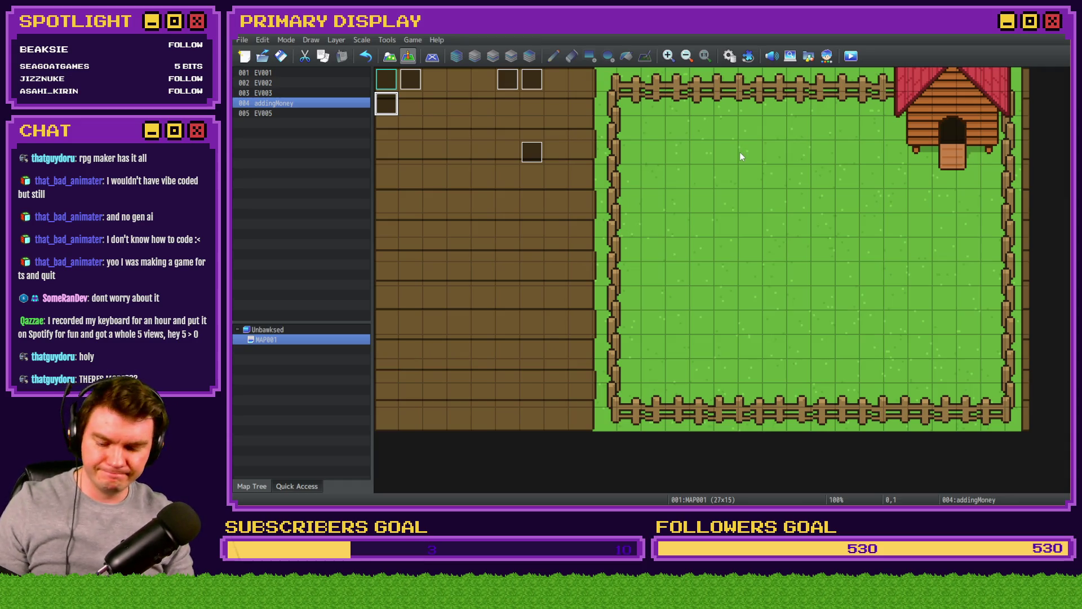
key(super+e)
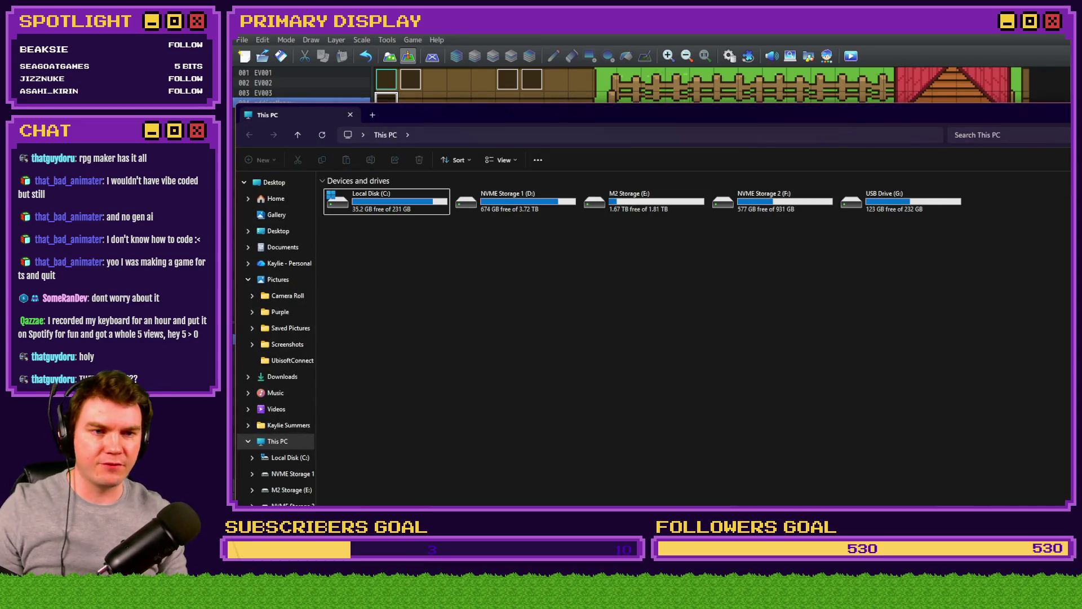
key(alt+F4)
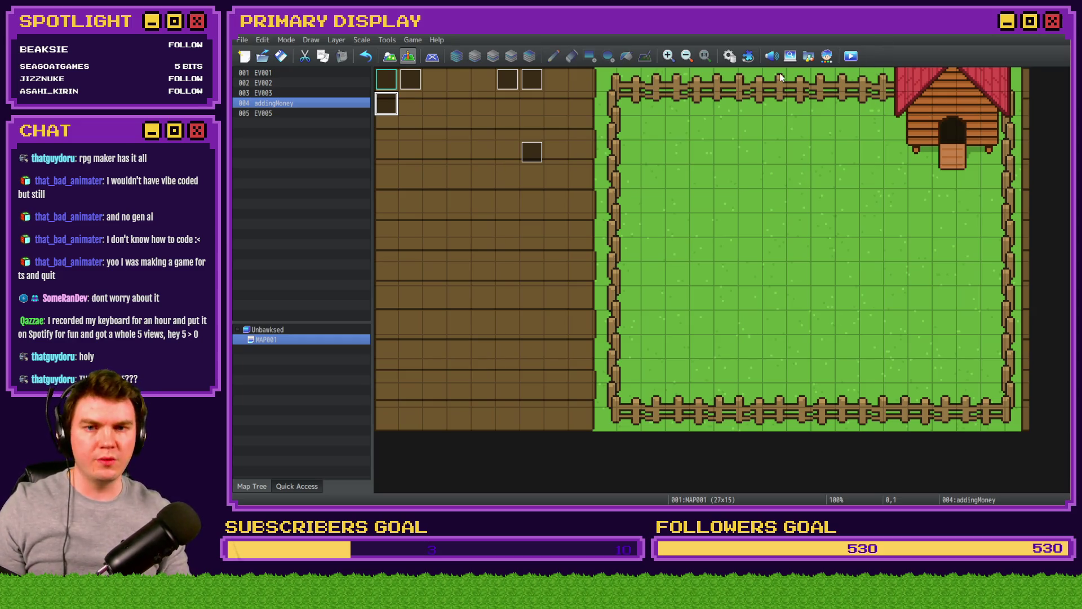
click(732, 59)
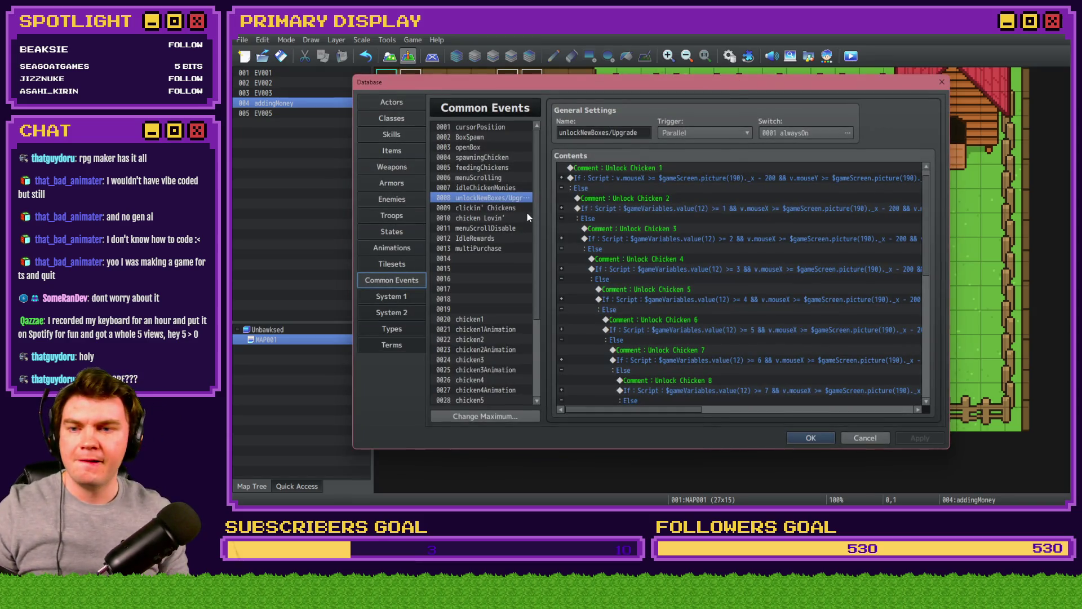
- Select multiPurchase, then empty common event 0014 and its Name field, then switch to Steam
click(495, 248)
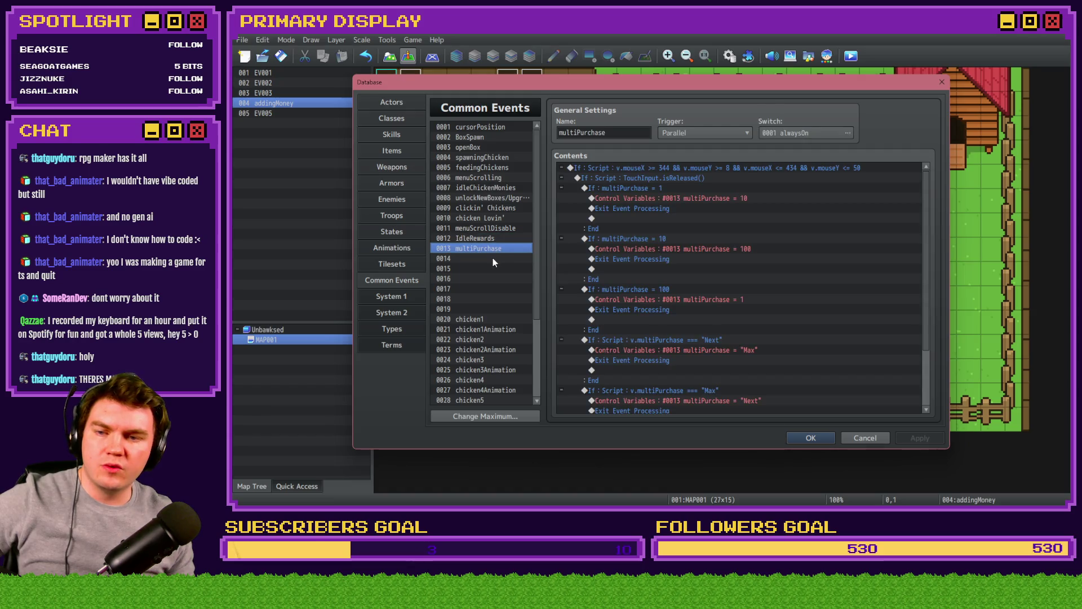
click(493, 258)
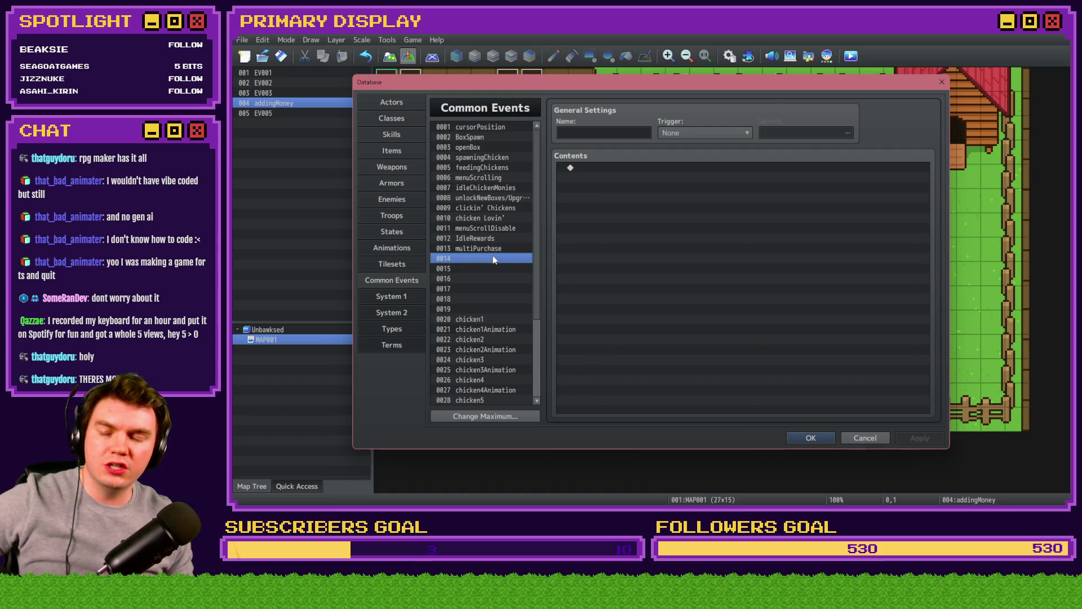
click(600, 134)
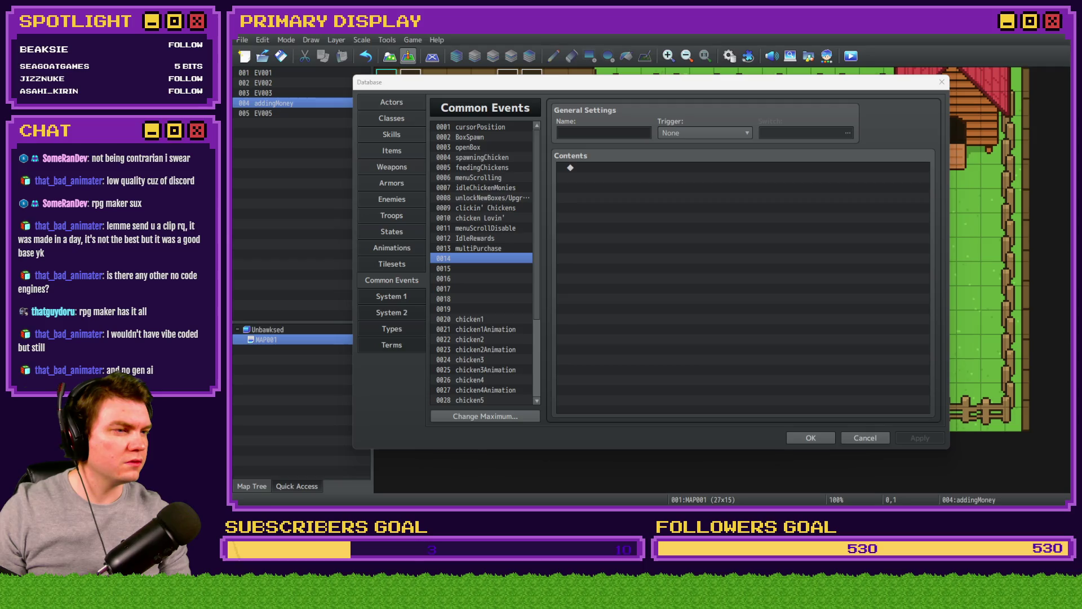
key(alt+Tab)
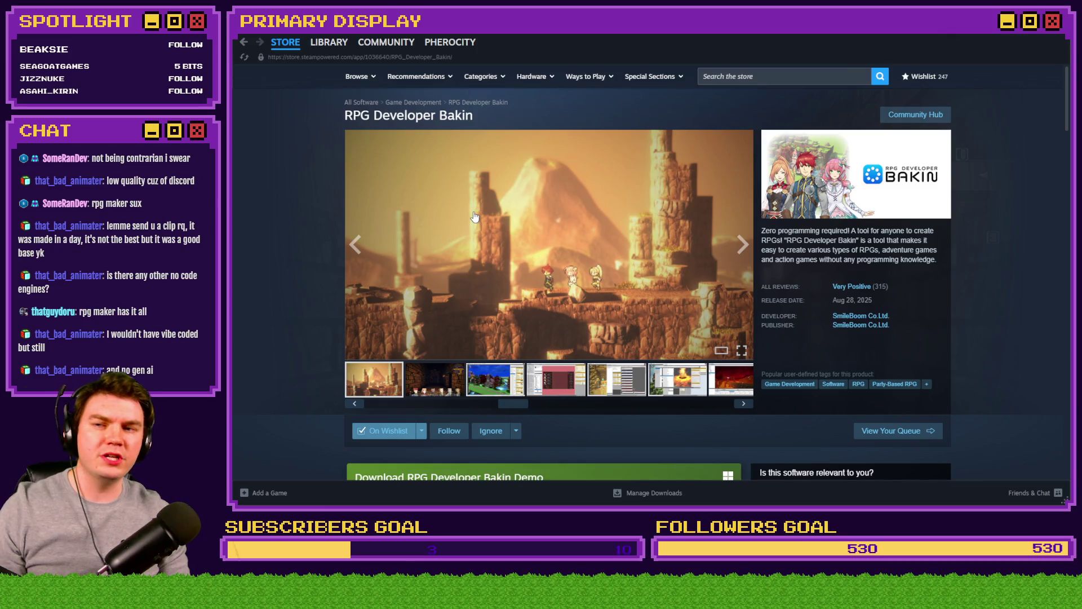
- Browse the Bakin screenshot thumbnails and enlarge the dragon battle screenshot
click(356, 252)
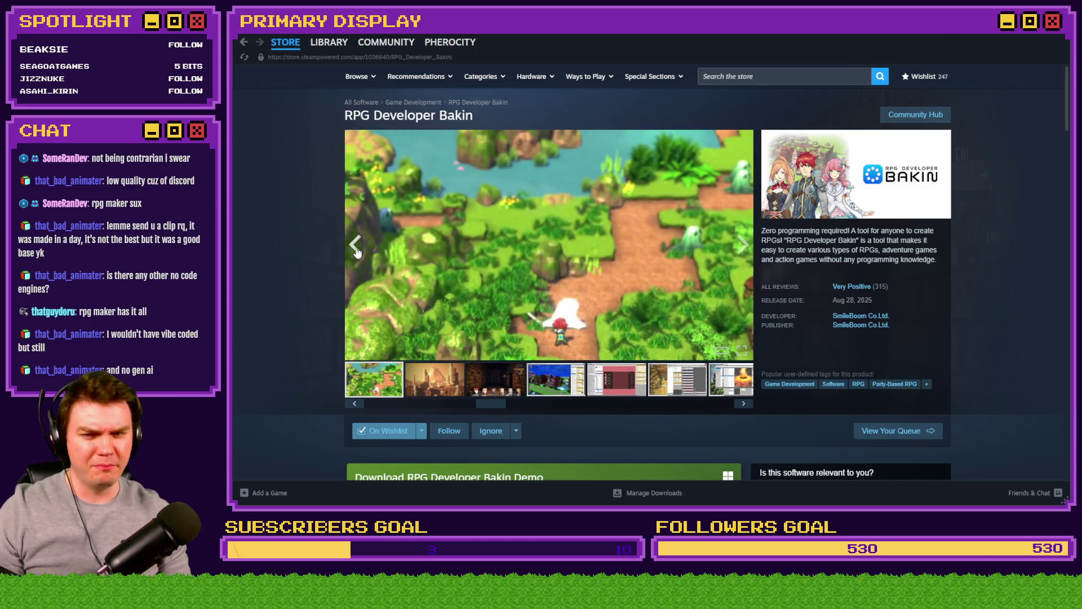
drag(489, 402, 393, 406)
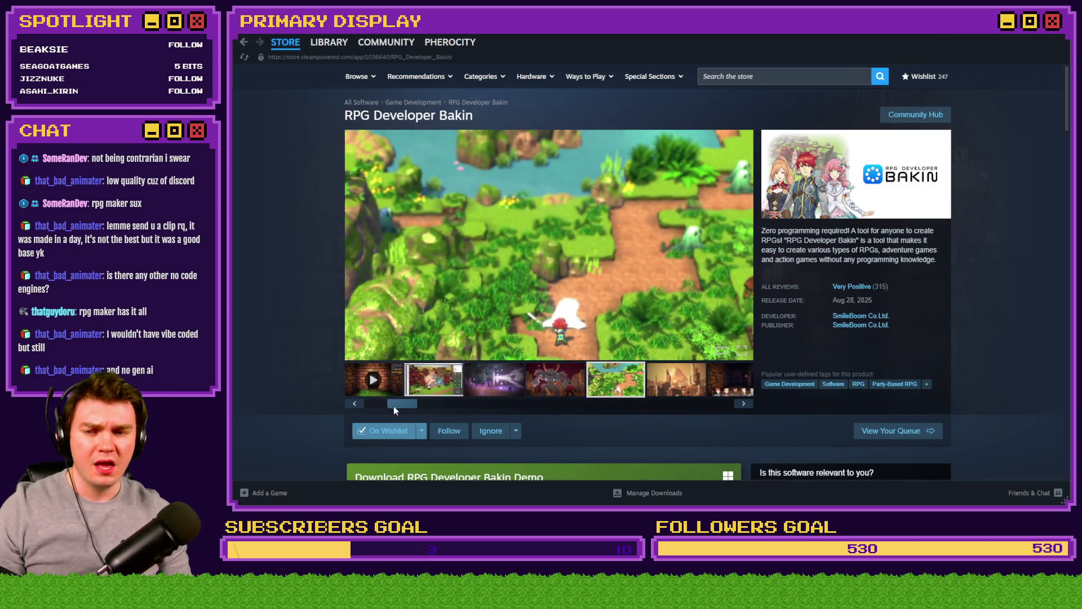
click(485, 392)
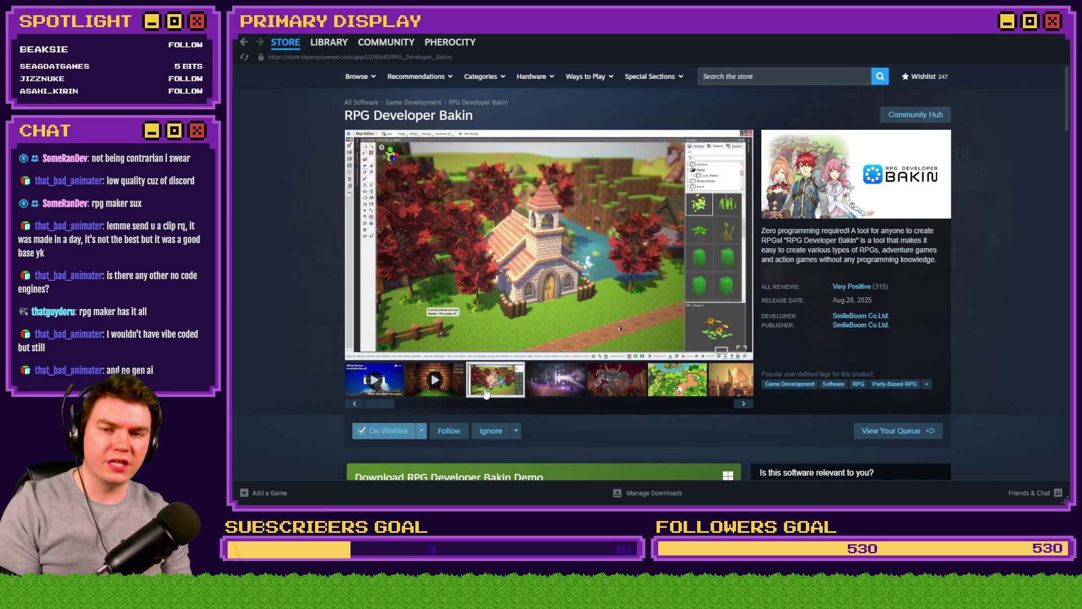
click(544, 379)
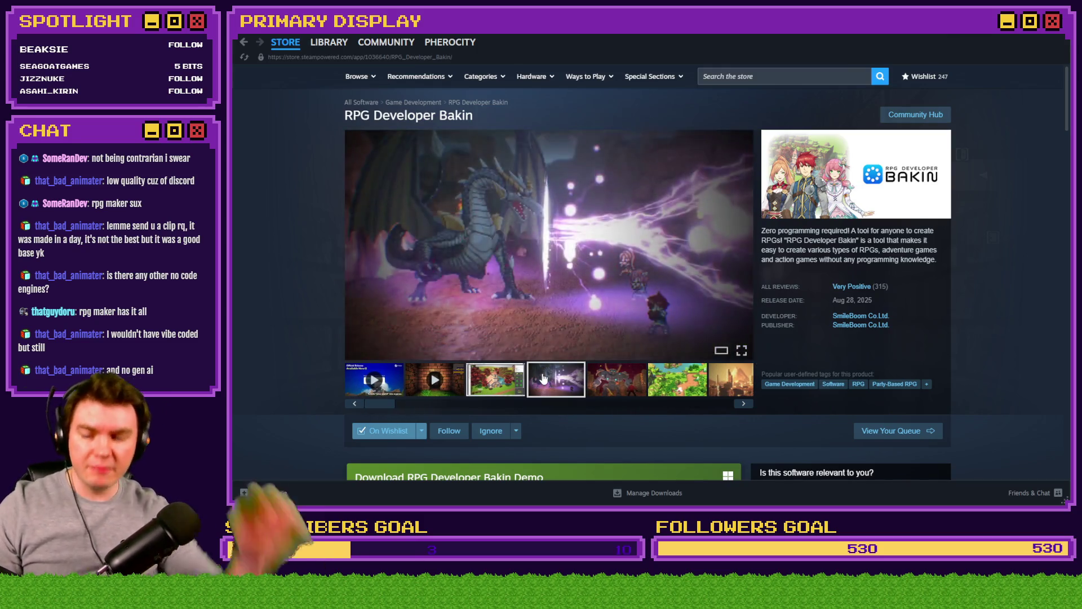
click(561, 276)
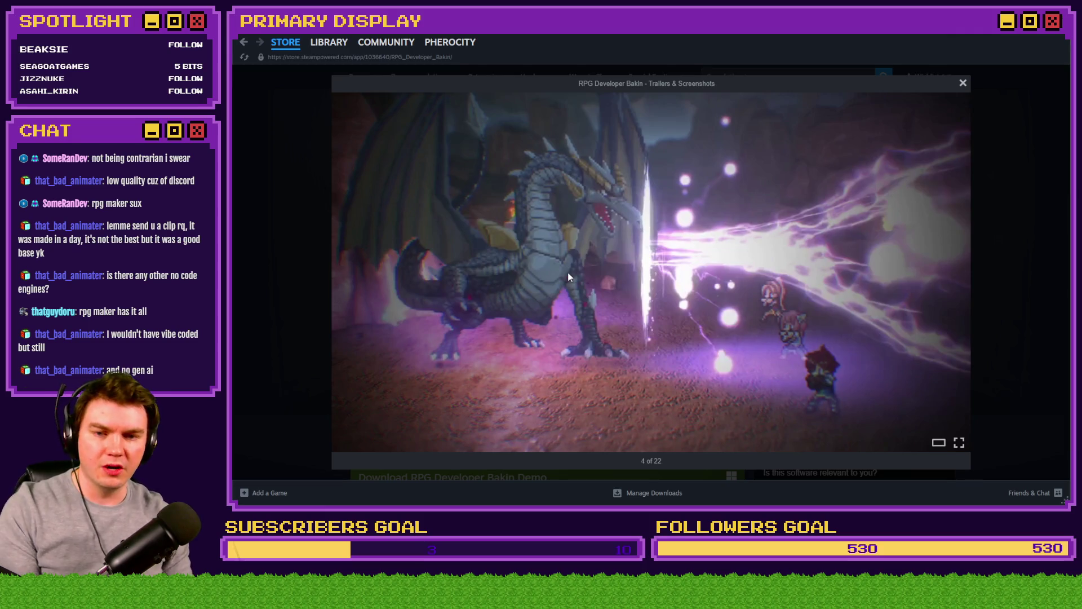
- Page forward through the enlarged screenshots to 19 of 22, then close the lightbox
key(Right)
key(Right)
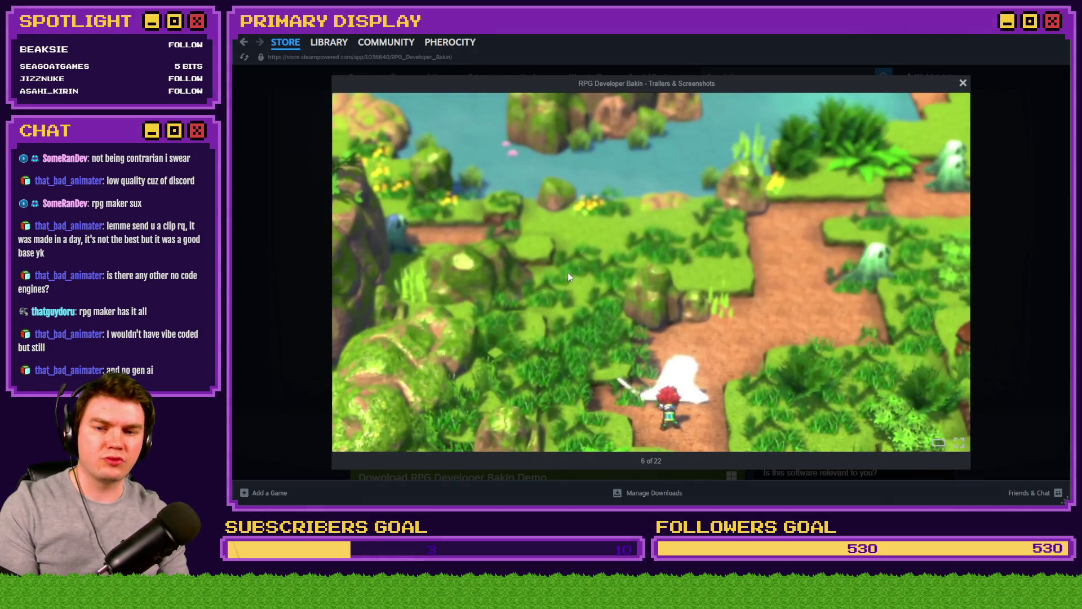
key(Right)
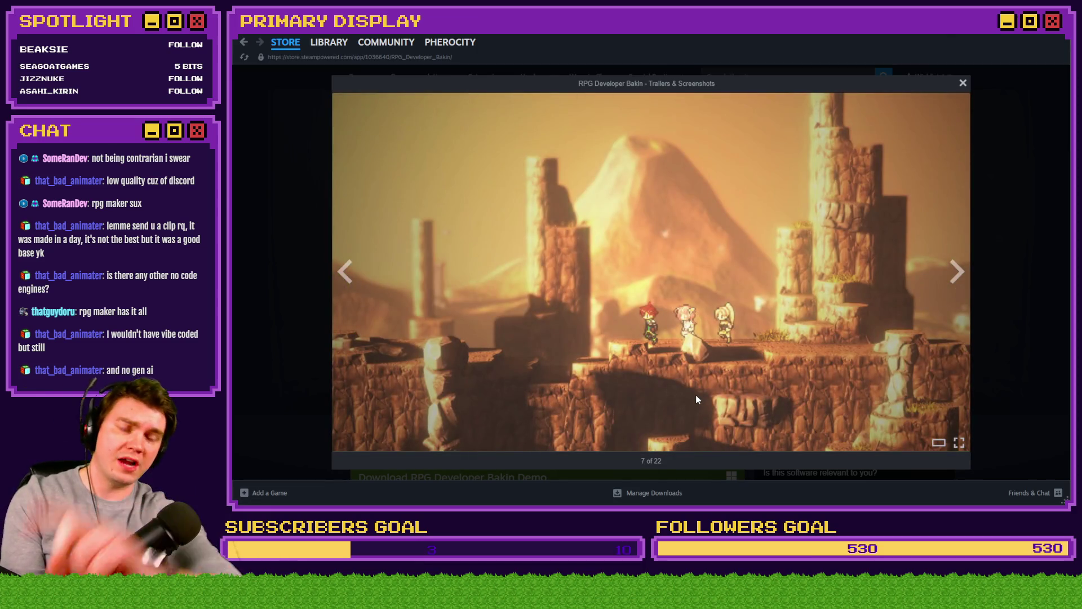
key(Right)
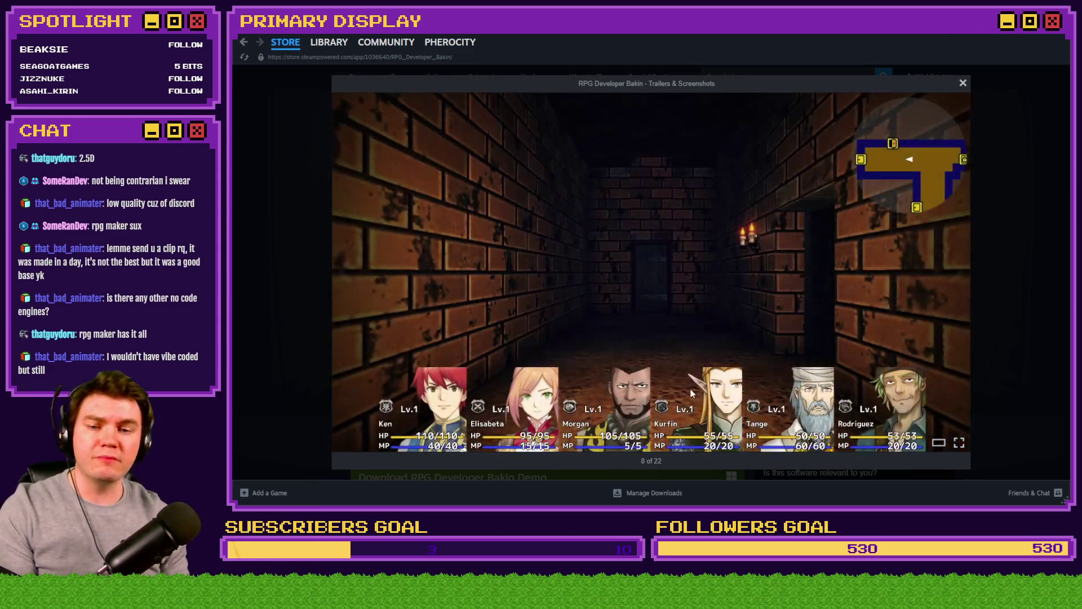
key(Right)
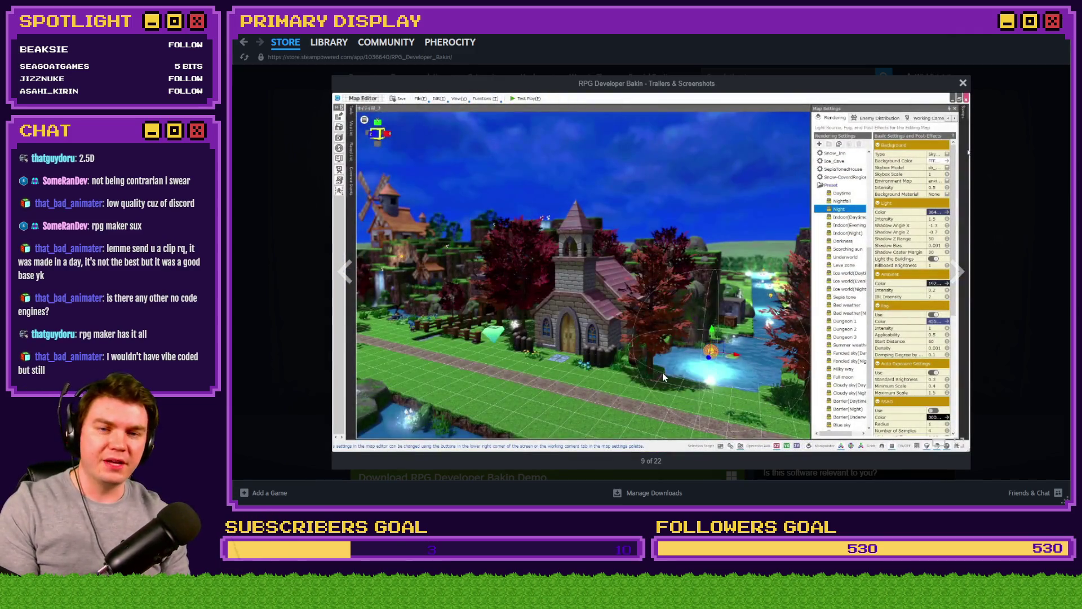
key(Right)
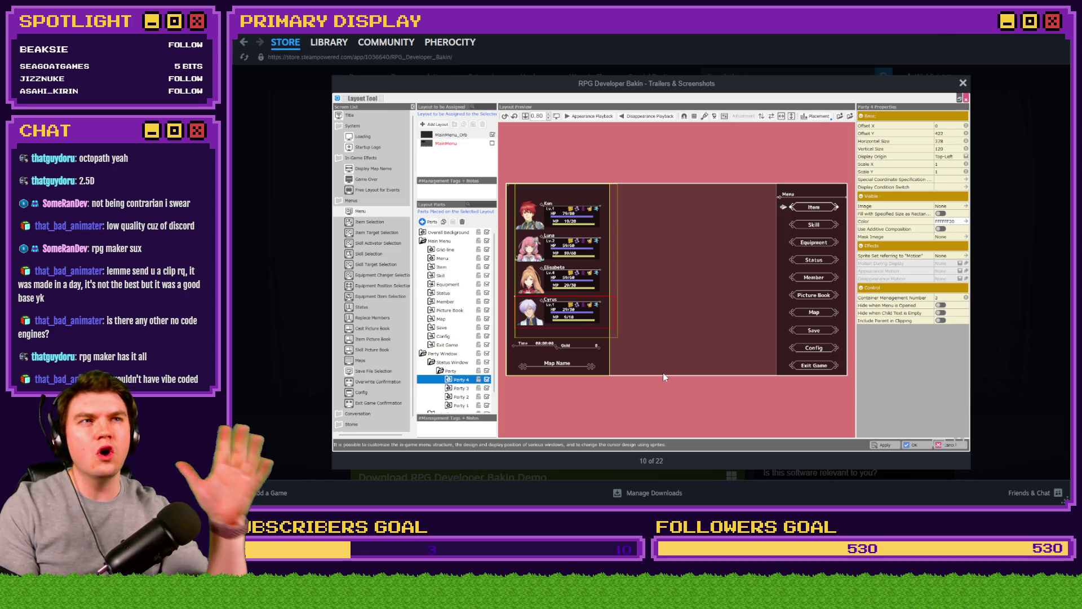
key(Right)
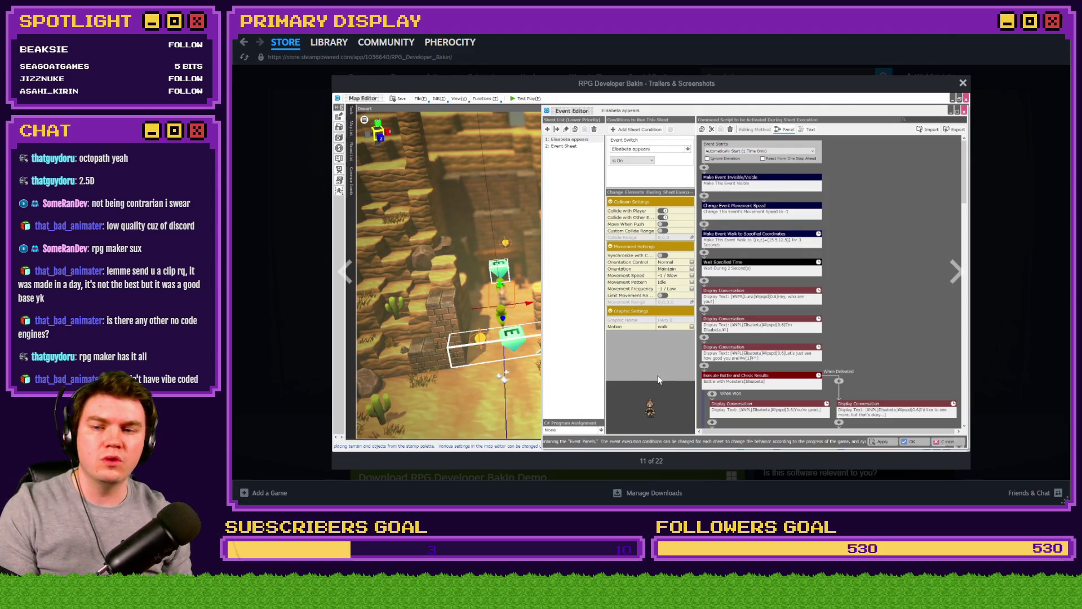
key(Right)
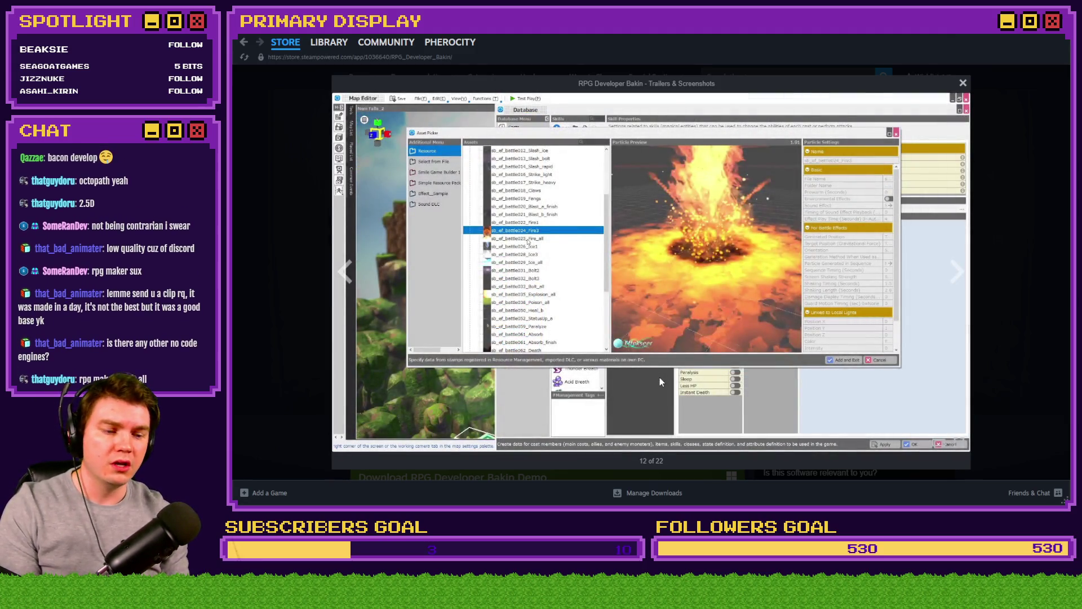
key(Right)
key(Right)
key(Right)
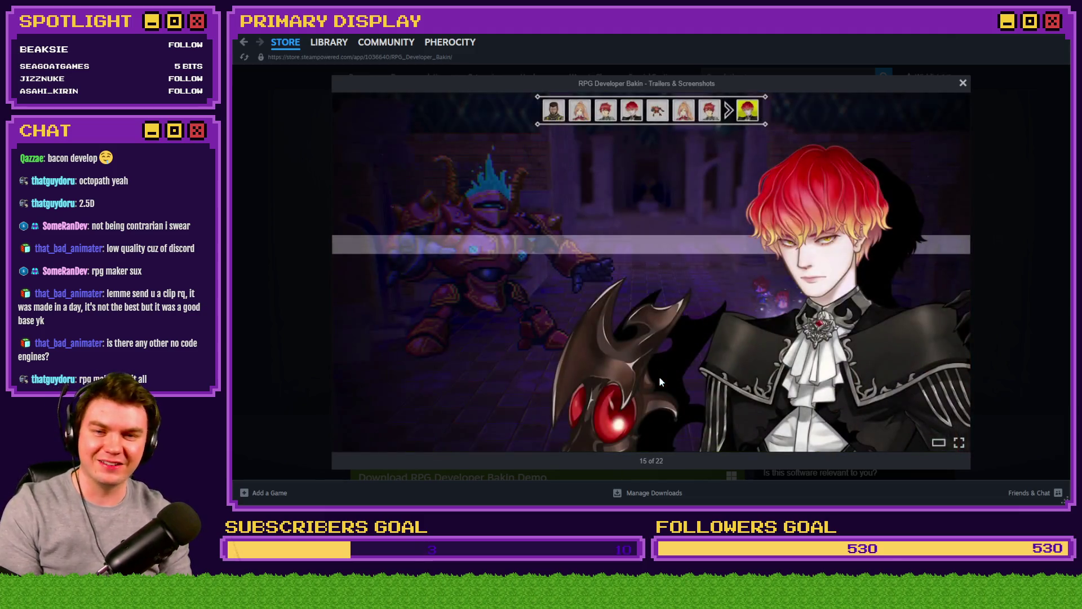
key(Right)
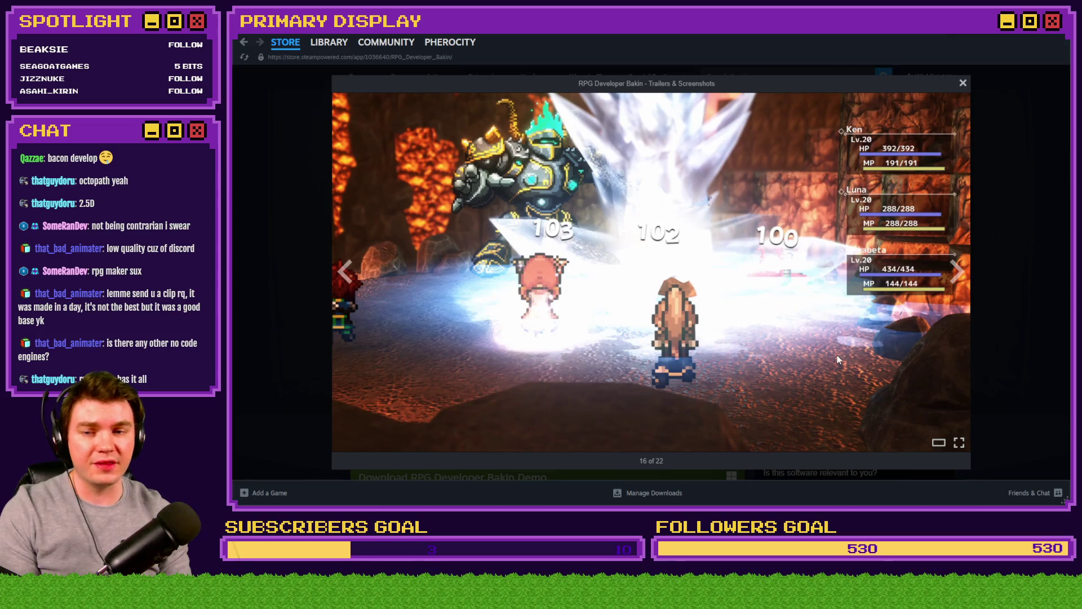
key(Right)
key(Right)
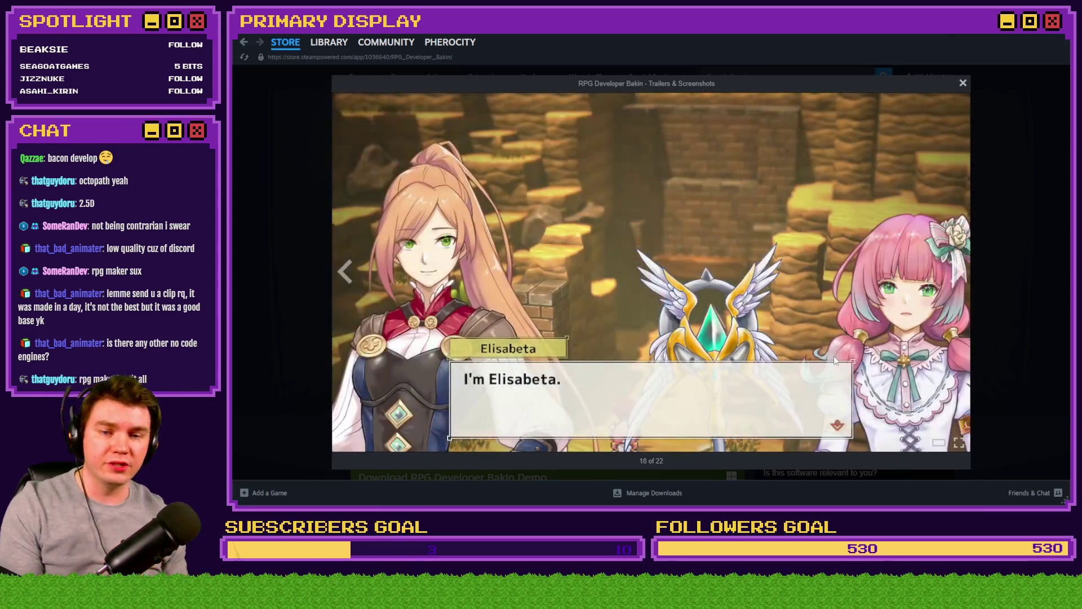
key(Right)
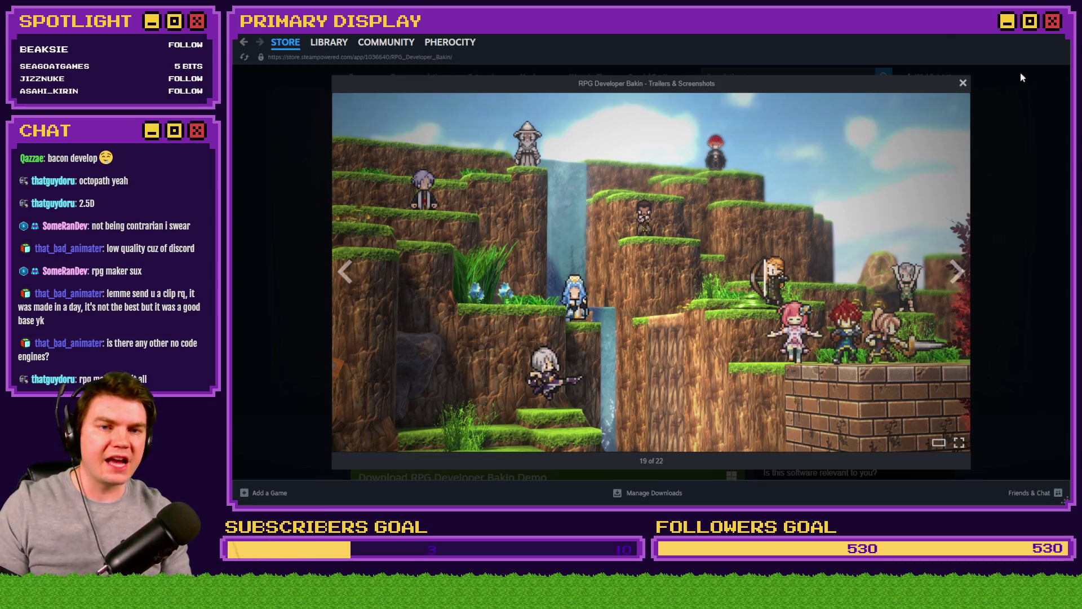
click(963, 83)
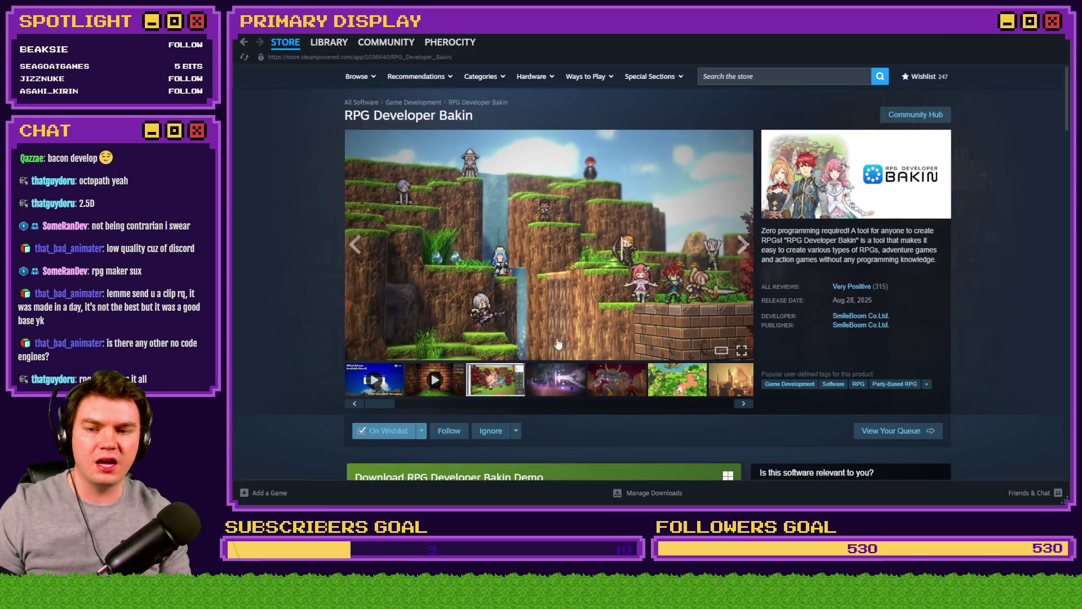
- Load the 0:50 Bakin trailer into the main viewer, then switch to the YouTube video
click(460, 383)
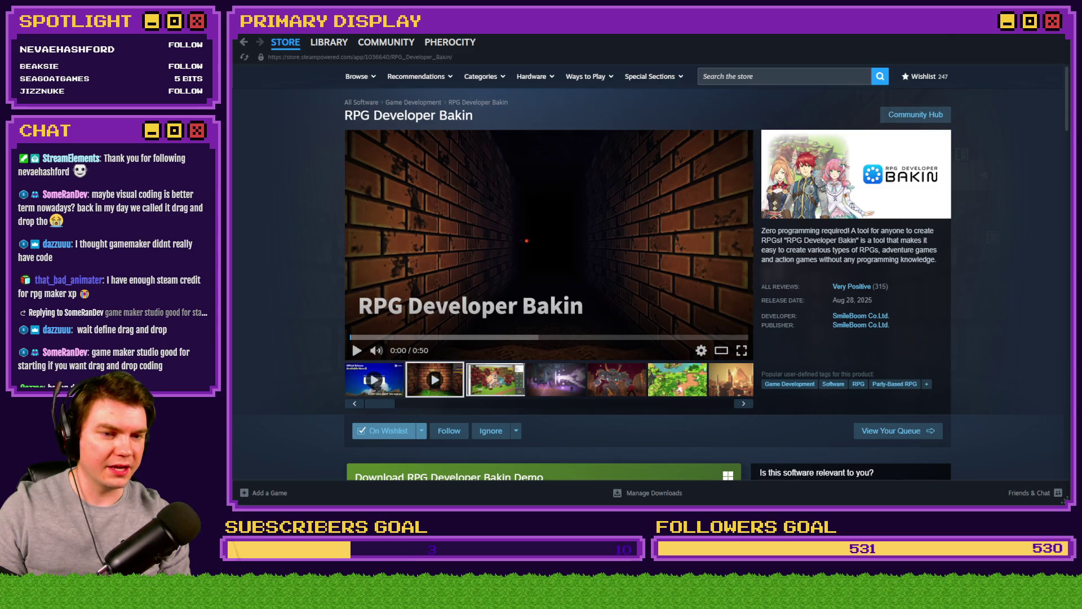
key(alt+Tab)
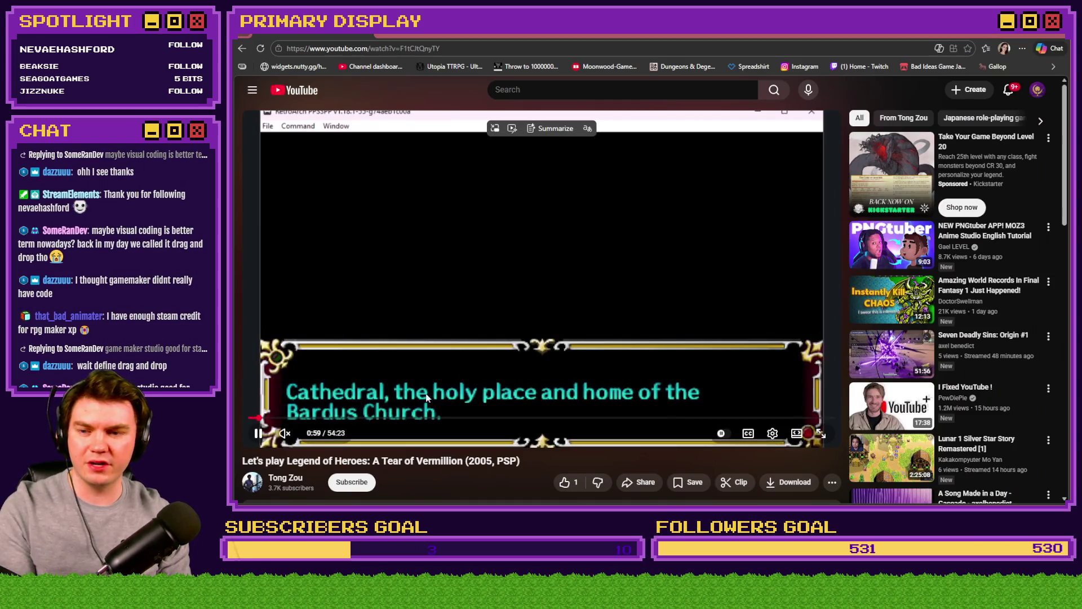
- Skip the Legend of Heroes let's-play ahead through 13:04 to about 19:33, then return to Steam
key(l)
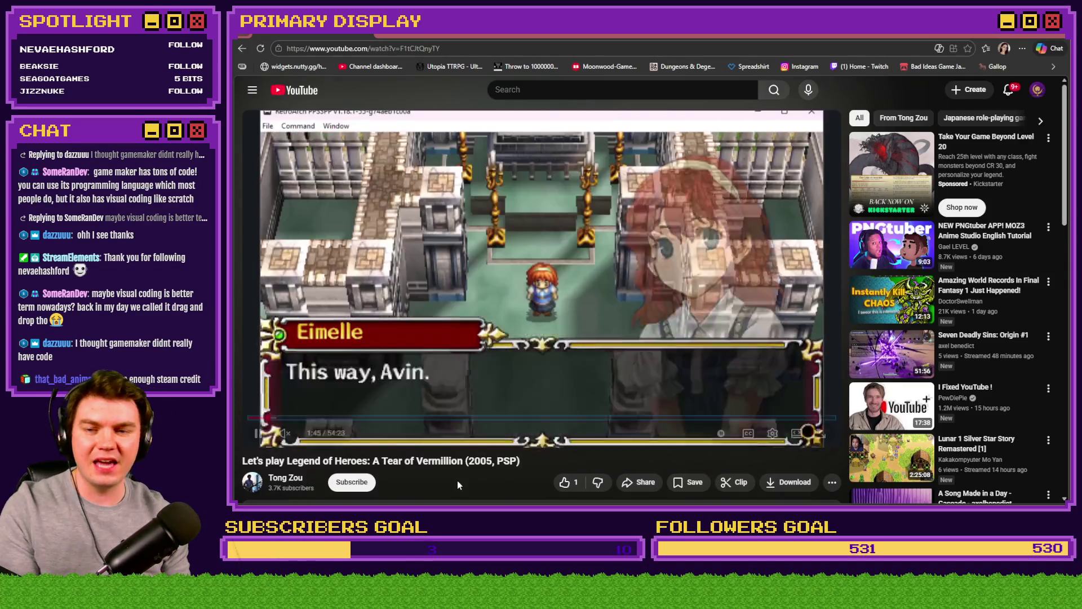
key(Right)
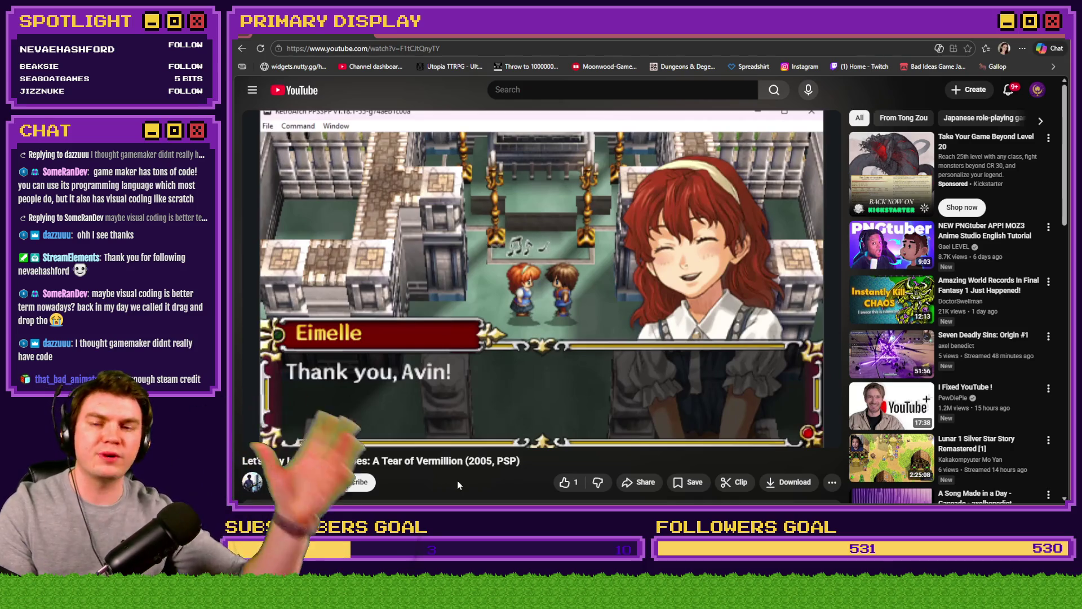
key(Right)
key(Right)
key(Right)
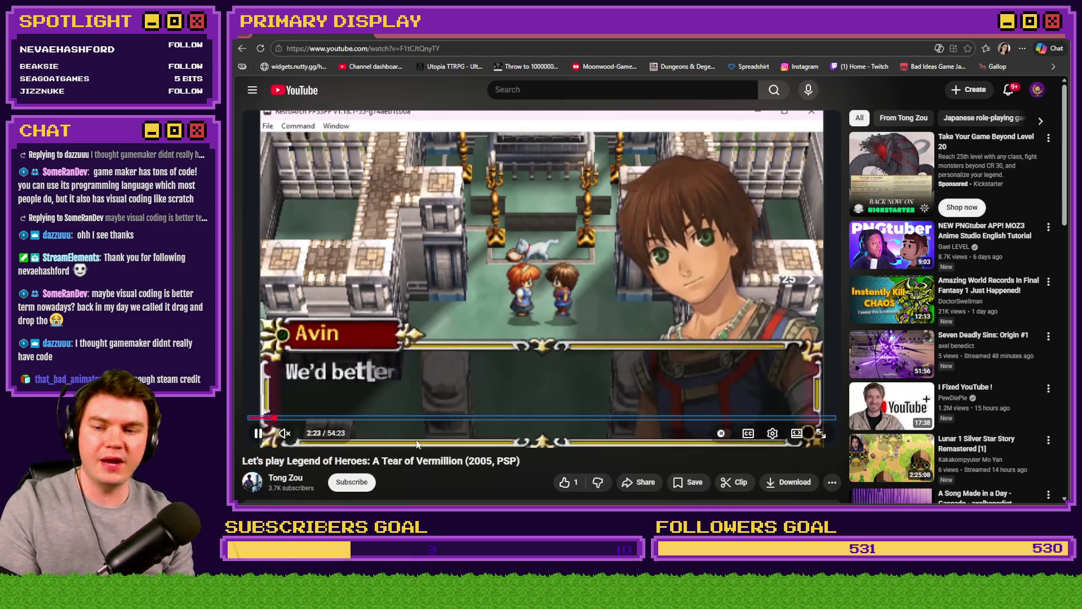
click(390, 418)
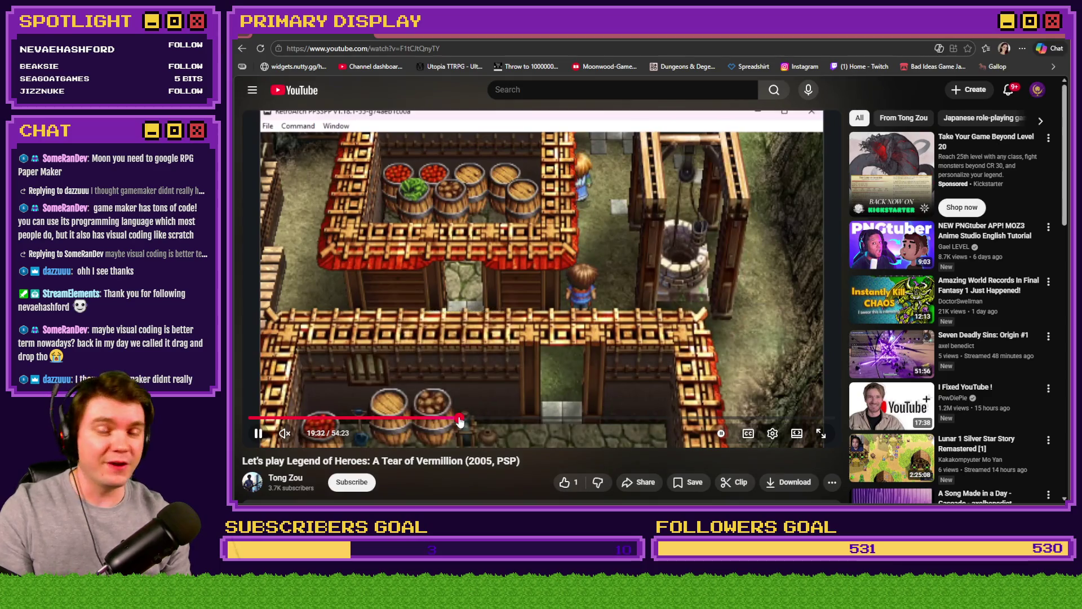
click(460, 417)
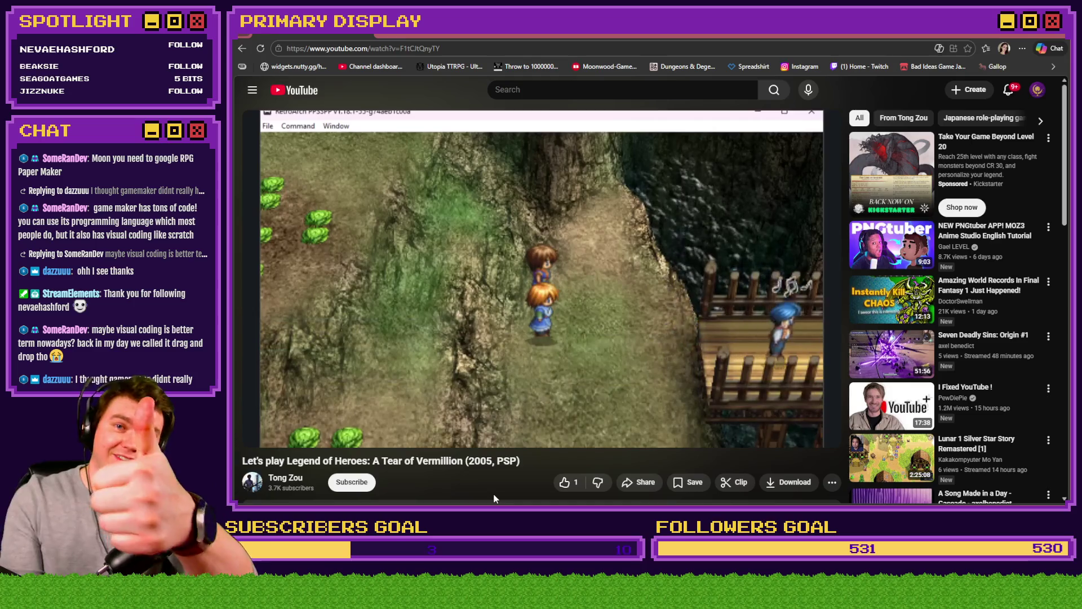
key(alt+Tab)
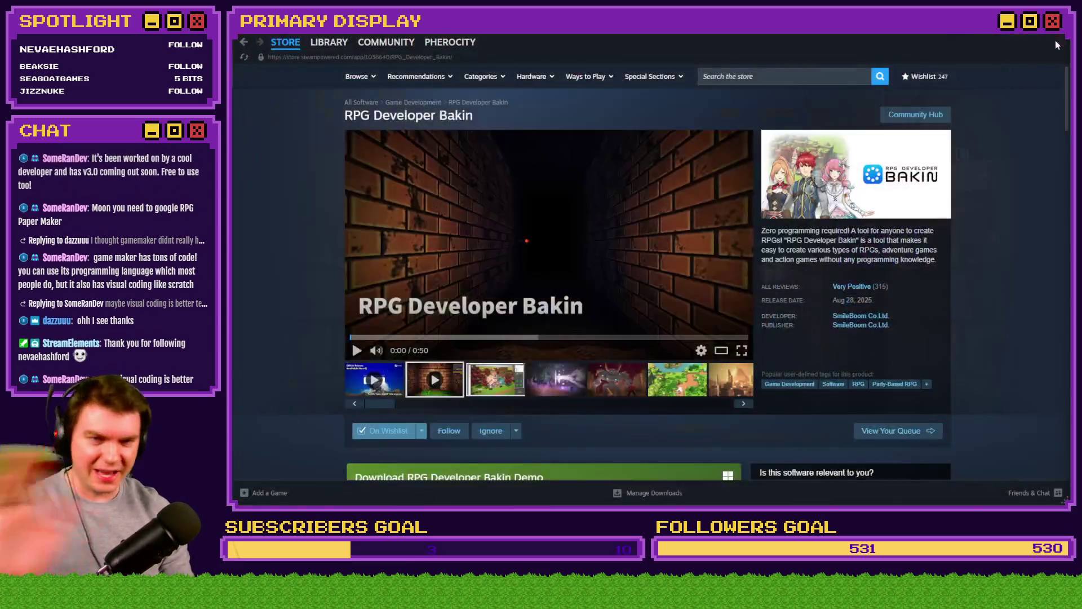
- Show the boss-battle screenshot large in the Bakin store viewer
click(551, 382)
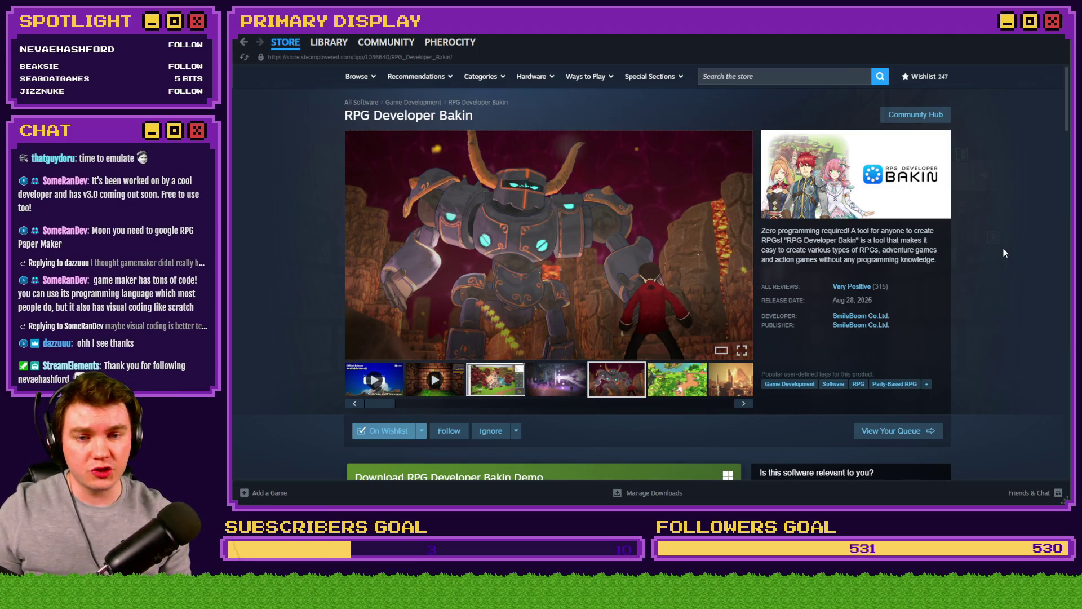
mouse_move(855, 290)
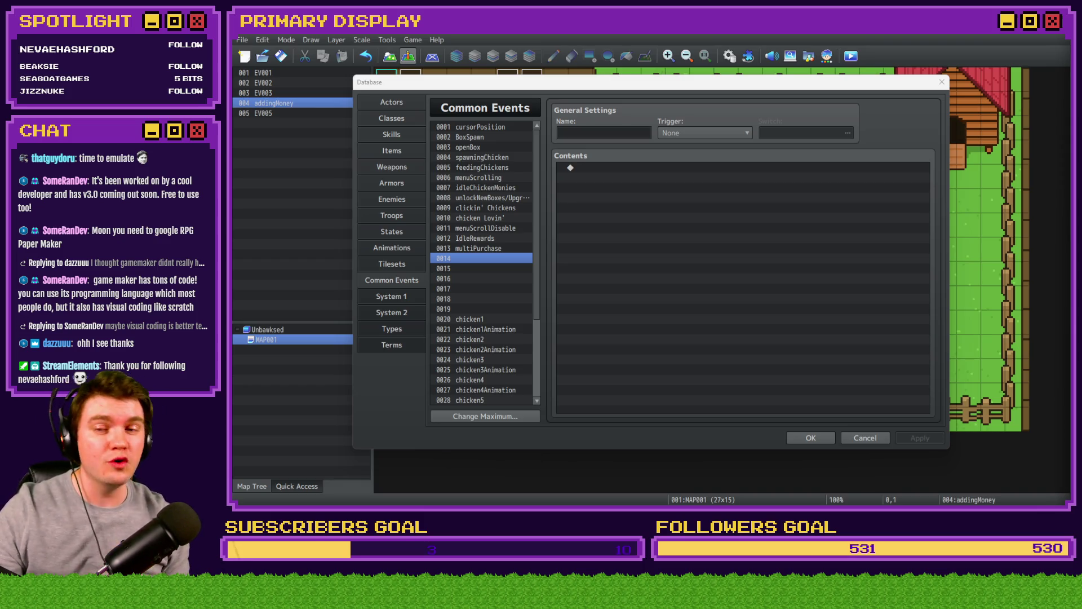
- Open Event Commands for common event 0014, launch Steam from search, then switch to RPG Paper Maker
double_click(769, 167)
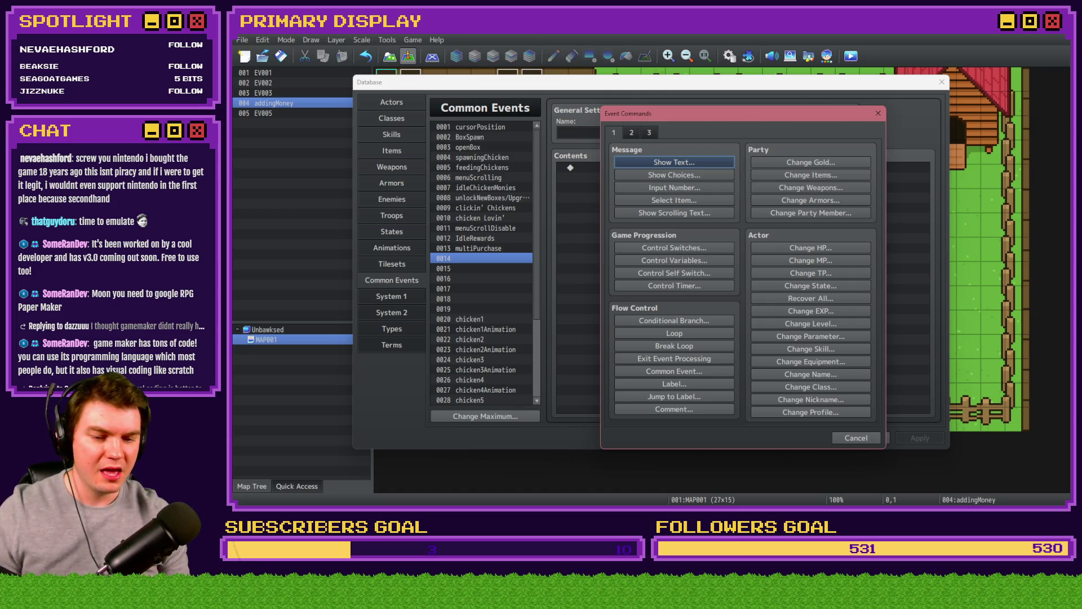
key(super)
text(steam)
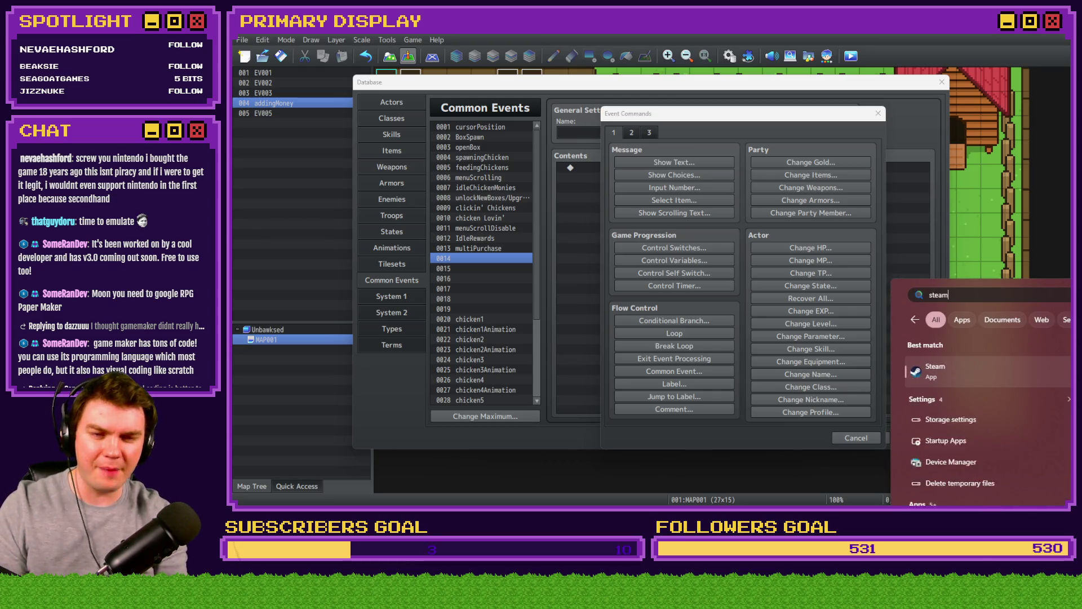
key(Return)
key(alt+Tab)
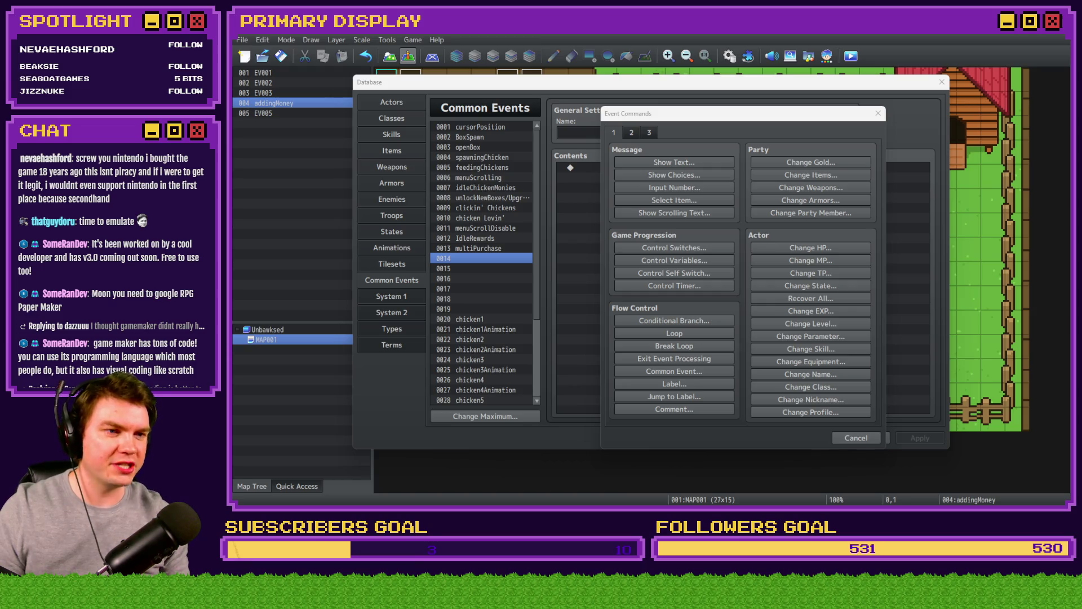
key(alt+Tab)
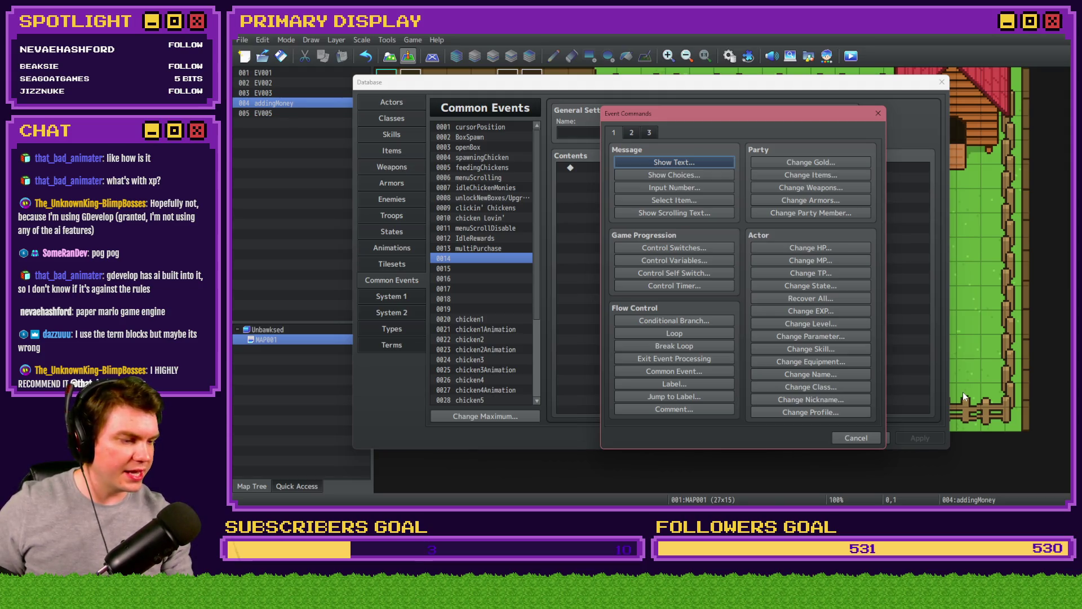
- Close MZ's command list, save the Database changes, and open a project in RPG Maker XP
click(868, 438)
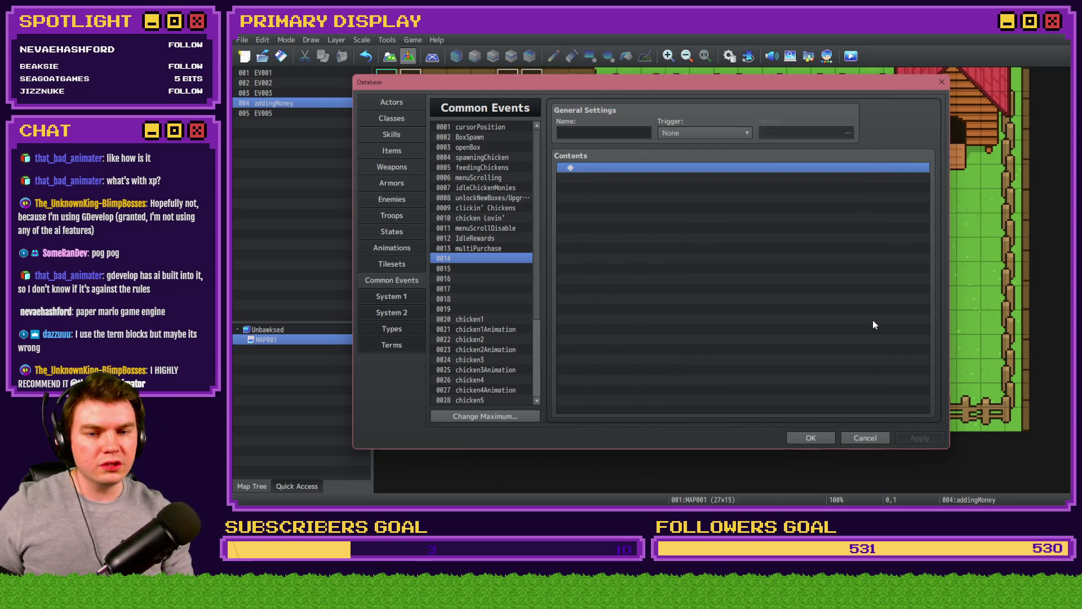
click(667, 284)
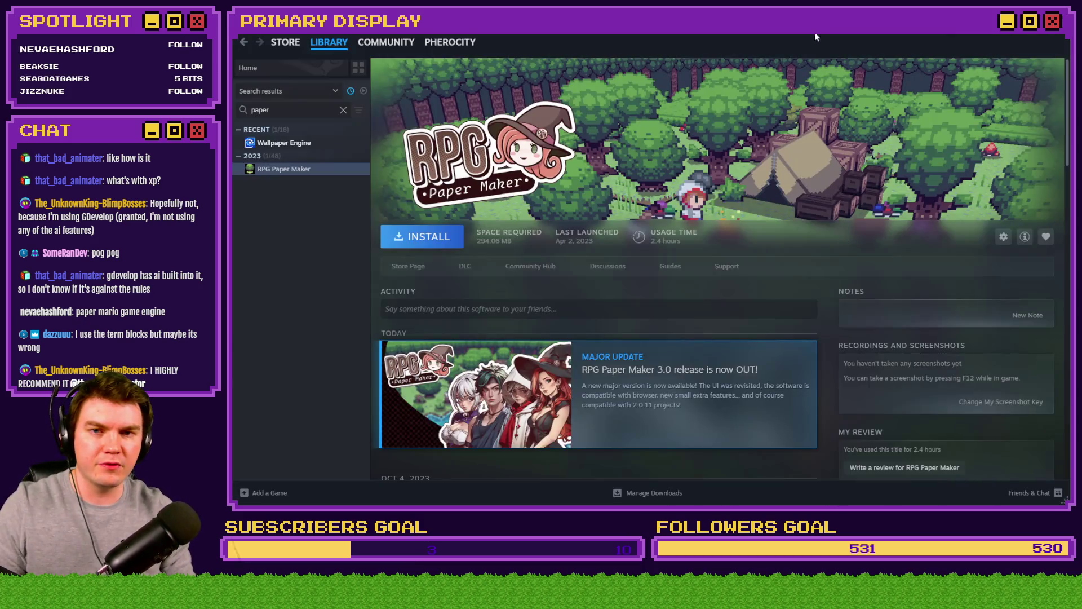
drag(814, 32, 1079, 40)
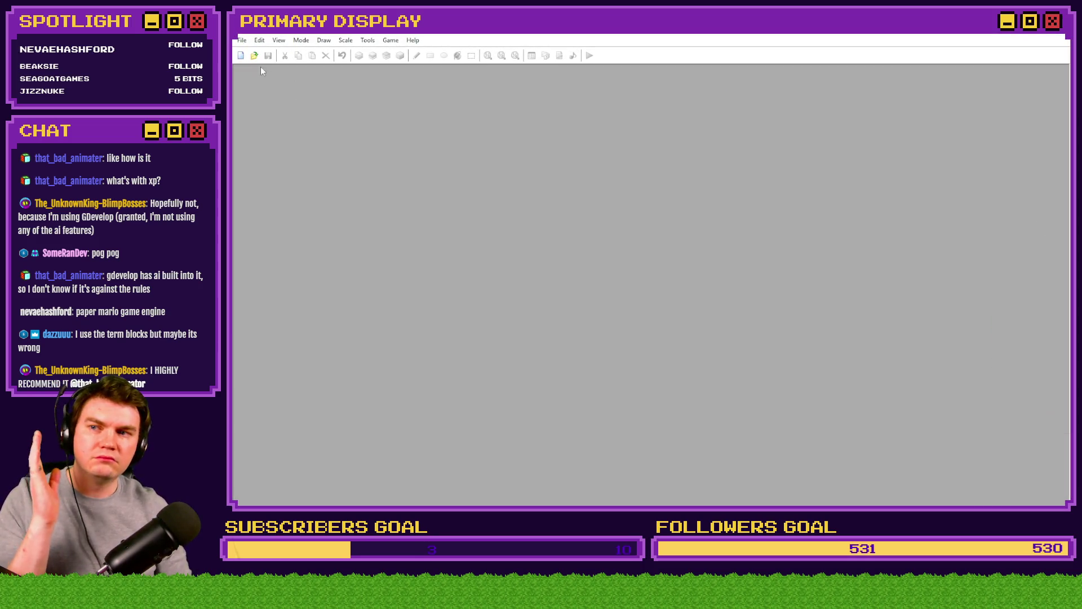
click(255, 55)
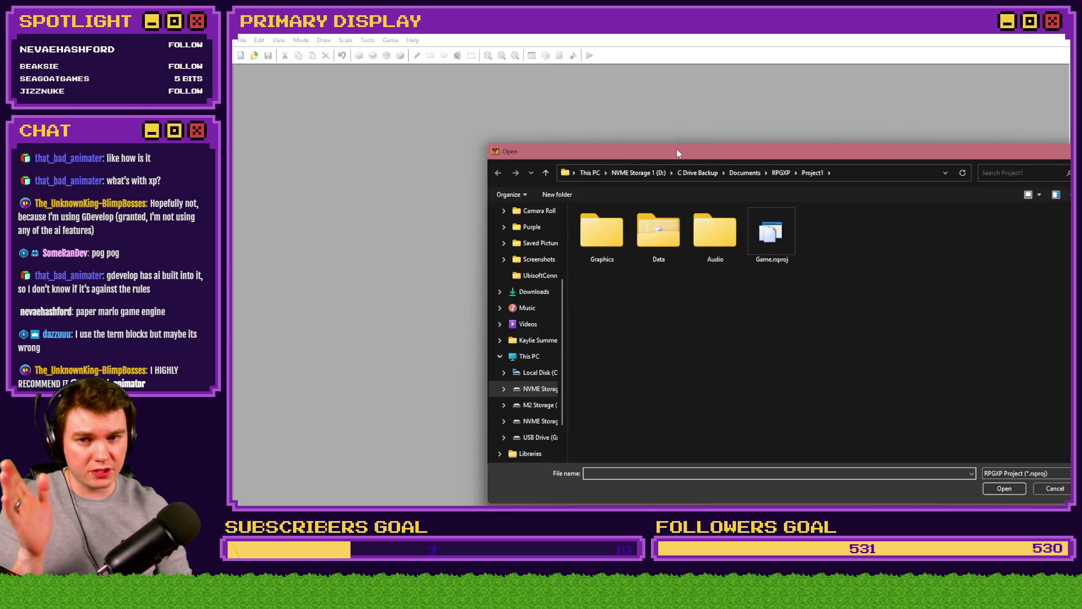
double_click(771, 232)
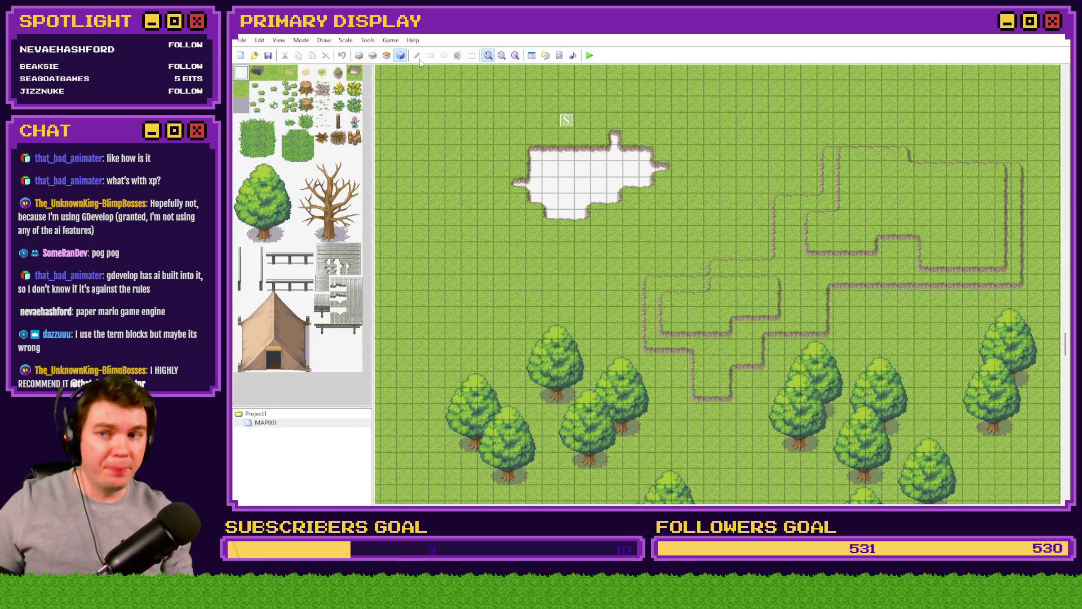
click(533, 55)
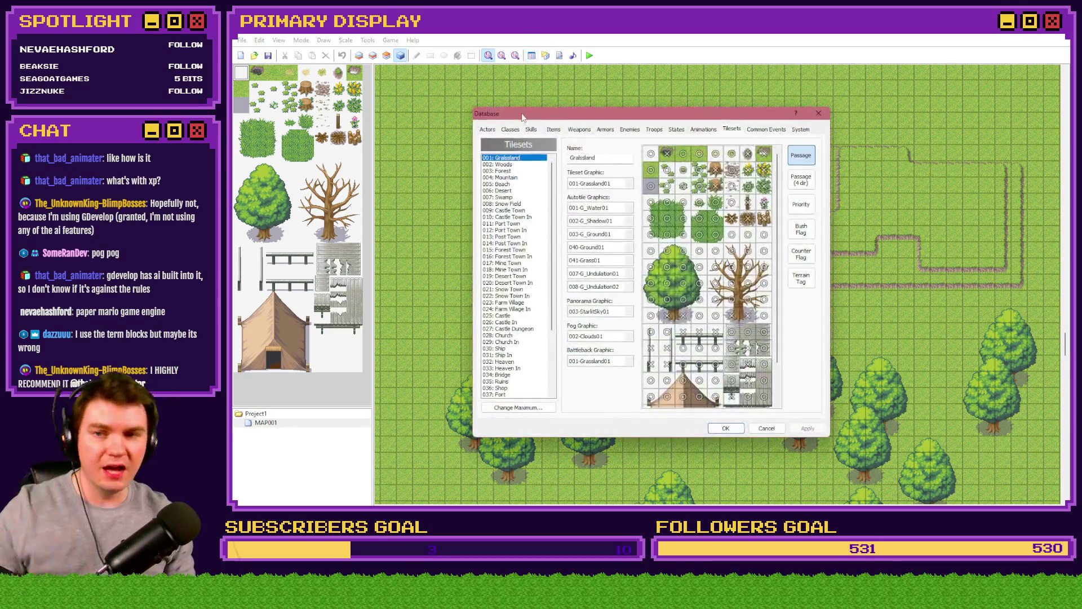
click(488, 130)
click(512, 130)
click(489, 130)
double_click(599, 333)
key(Down)
key(Down)
key(Down)
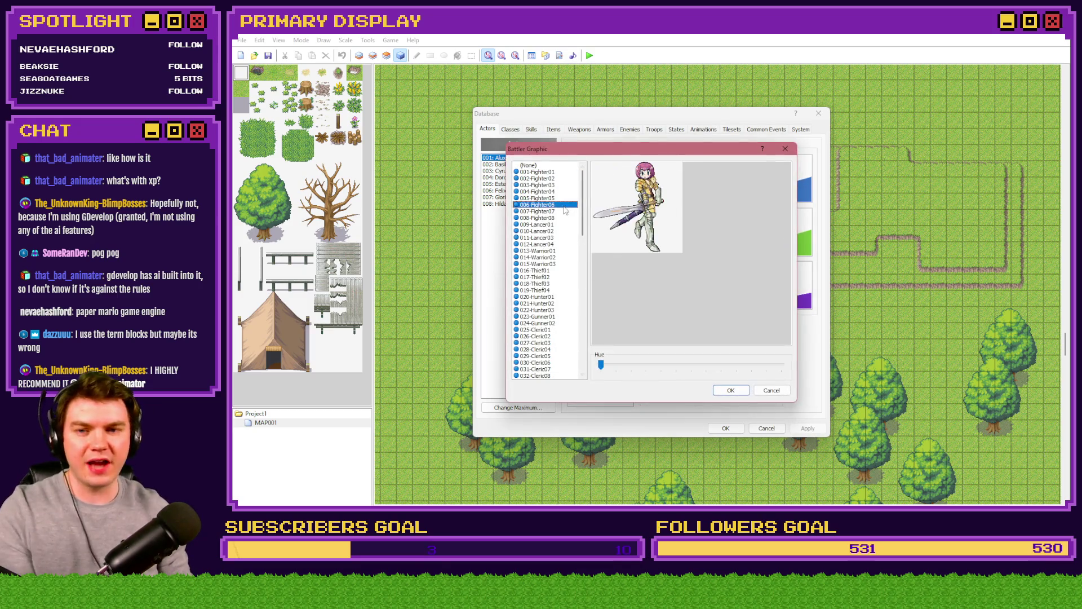
key(Down)
key(Down)
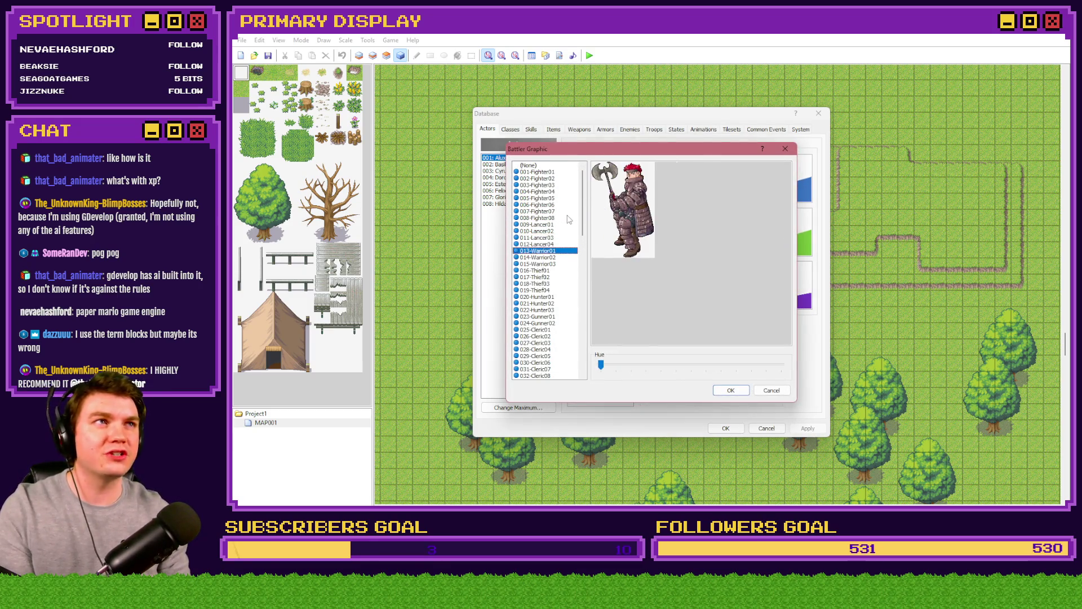
key(Down)
key(Down)
key(Down)
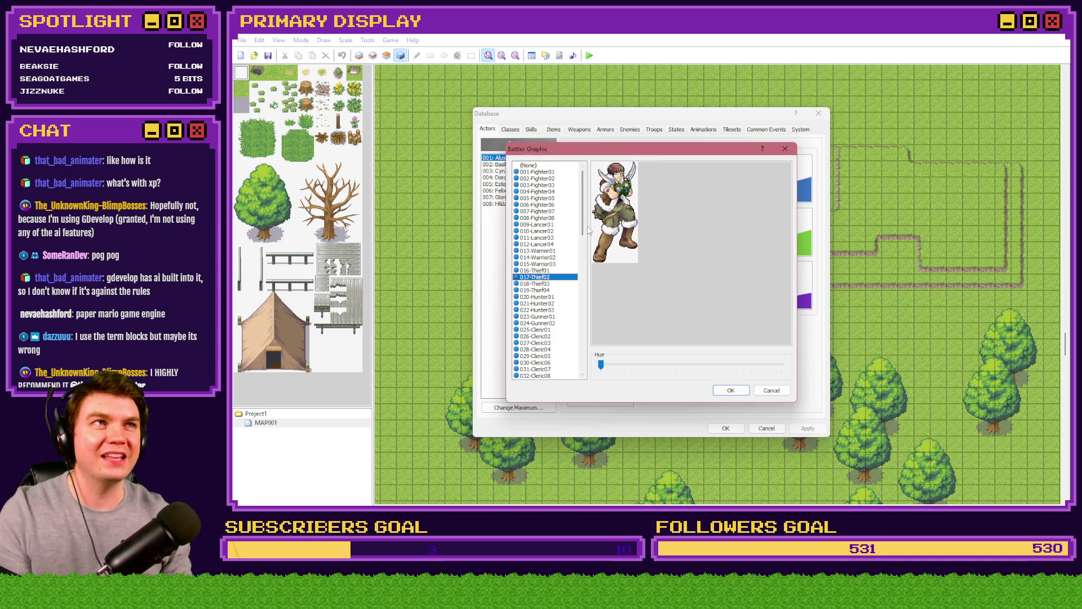
key(Down)
key(Return)
key(Return)
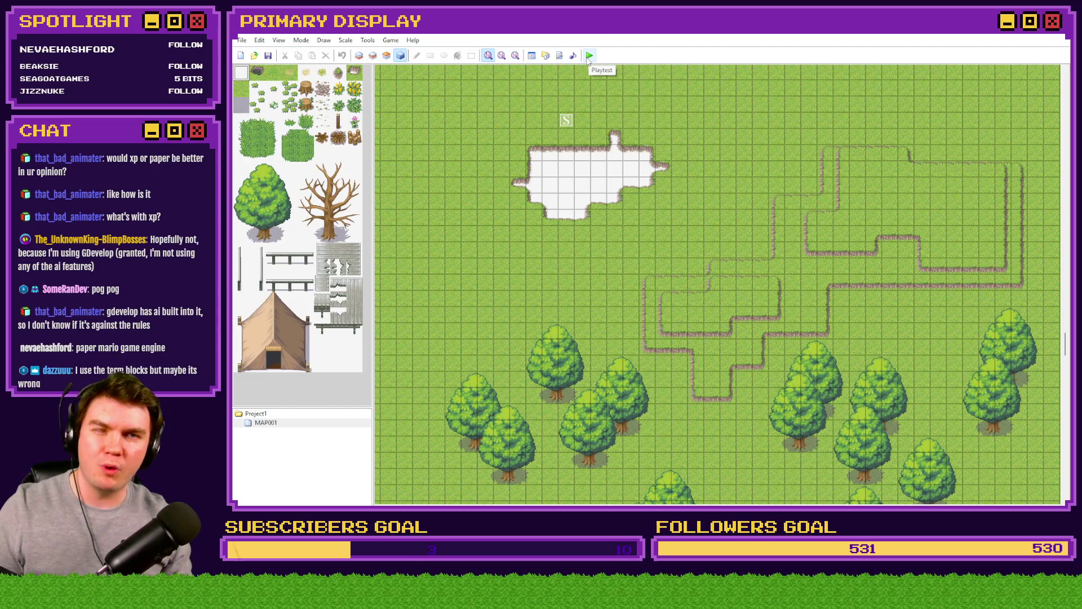
- Playtest a new game in RPG Maker XP, walk the hero around, then edit Layer 1
click(590, 56)
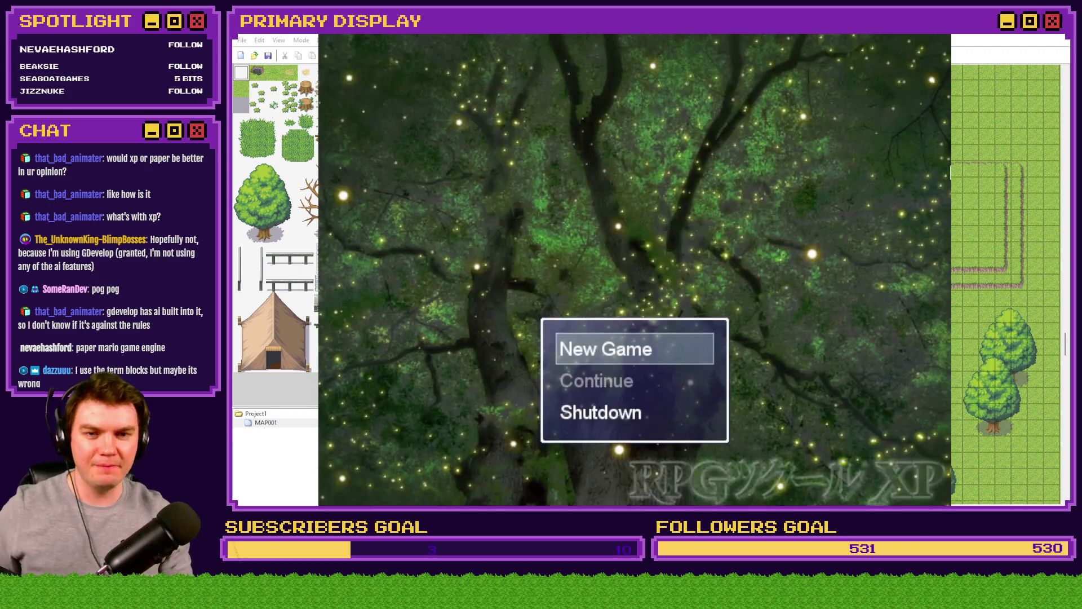
key(Return)
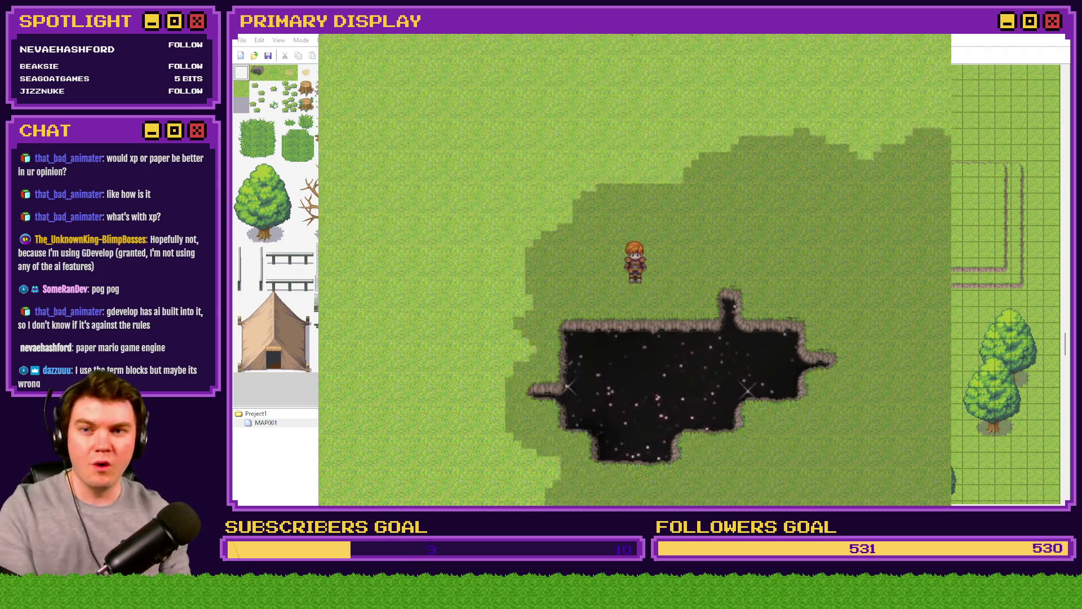
key(Left)
key(Left)
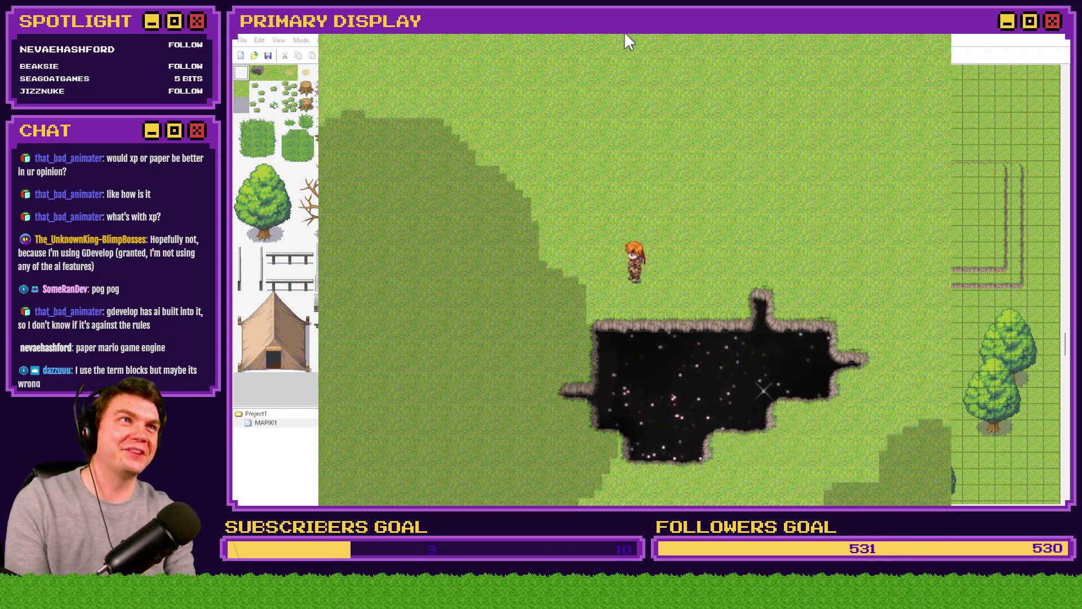
key(Left)
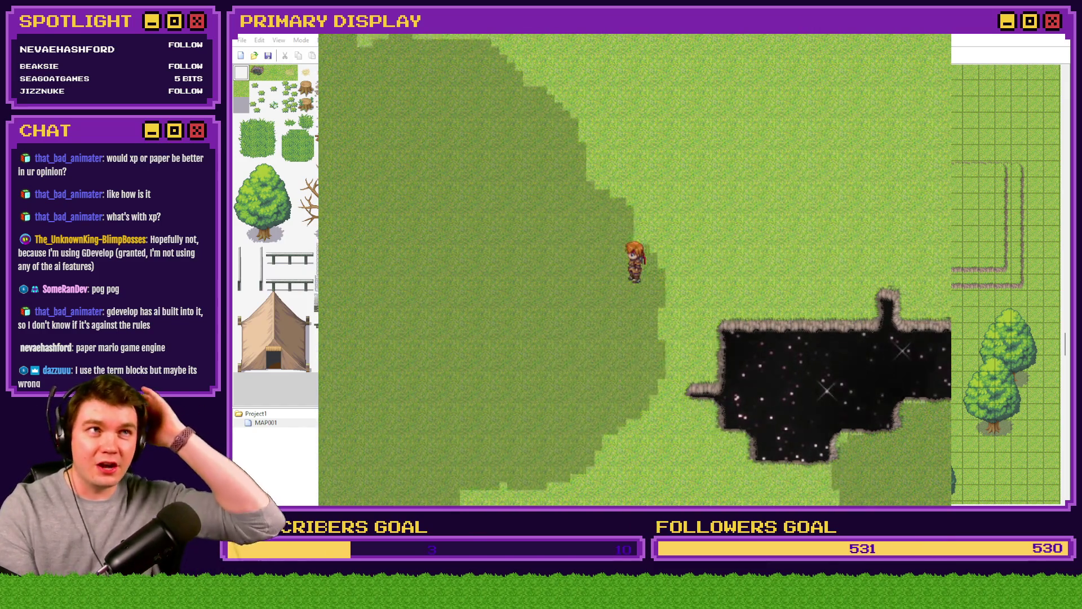
key(Down)
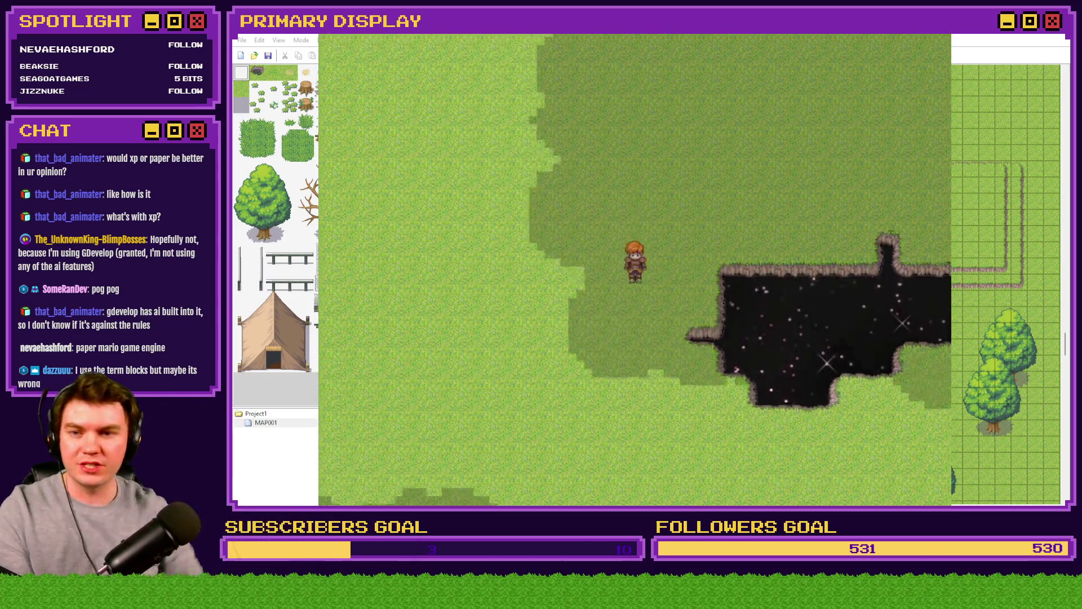
key(Right)
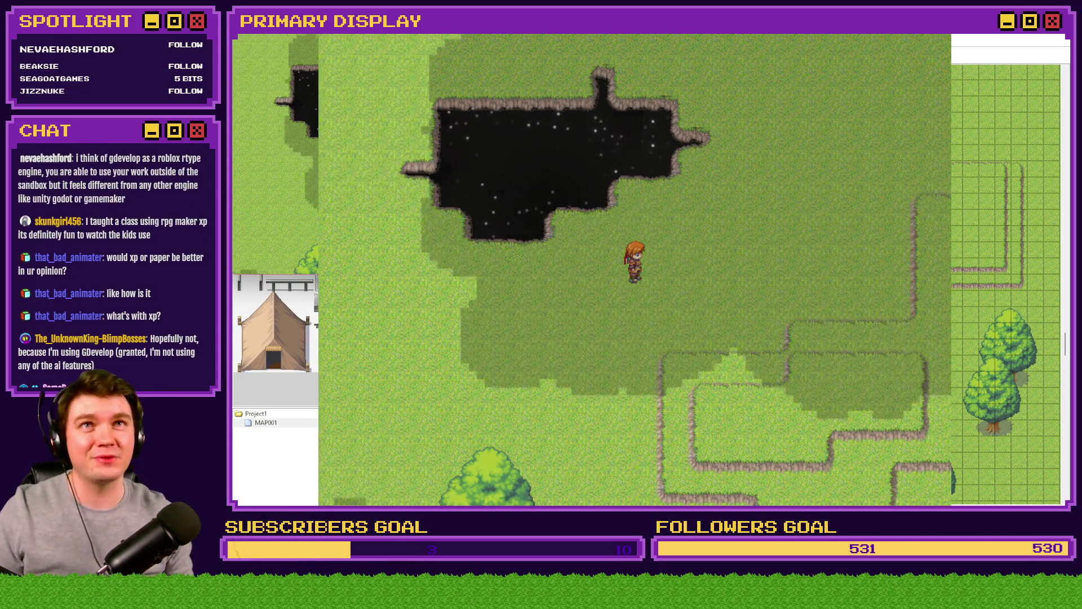
click(945, 38)
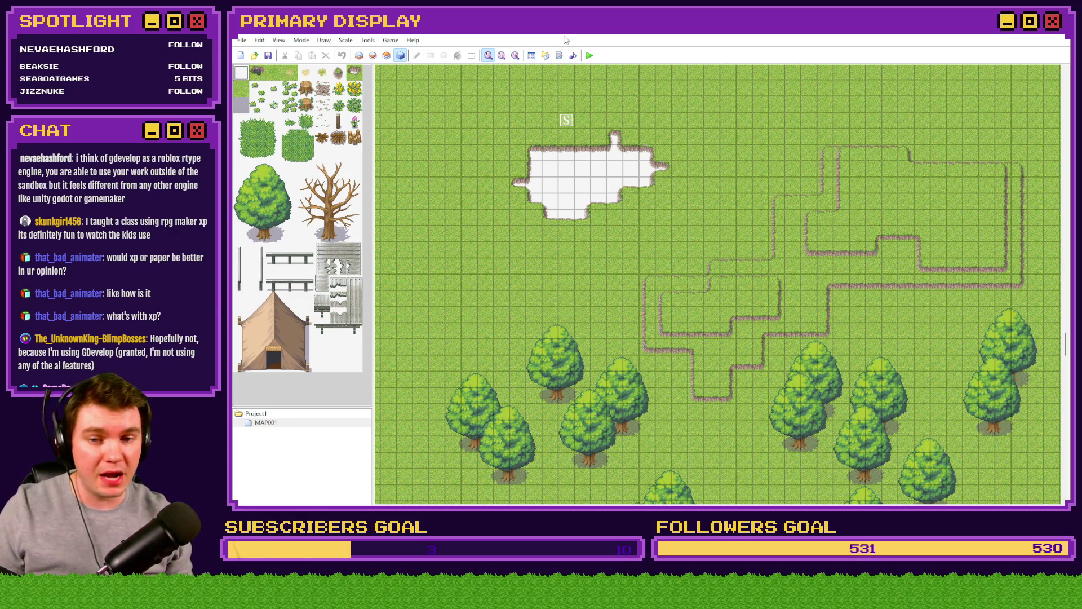
click(360, 56)
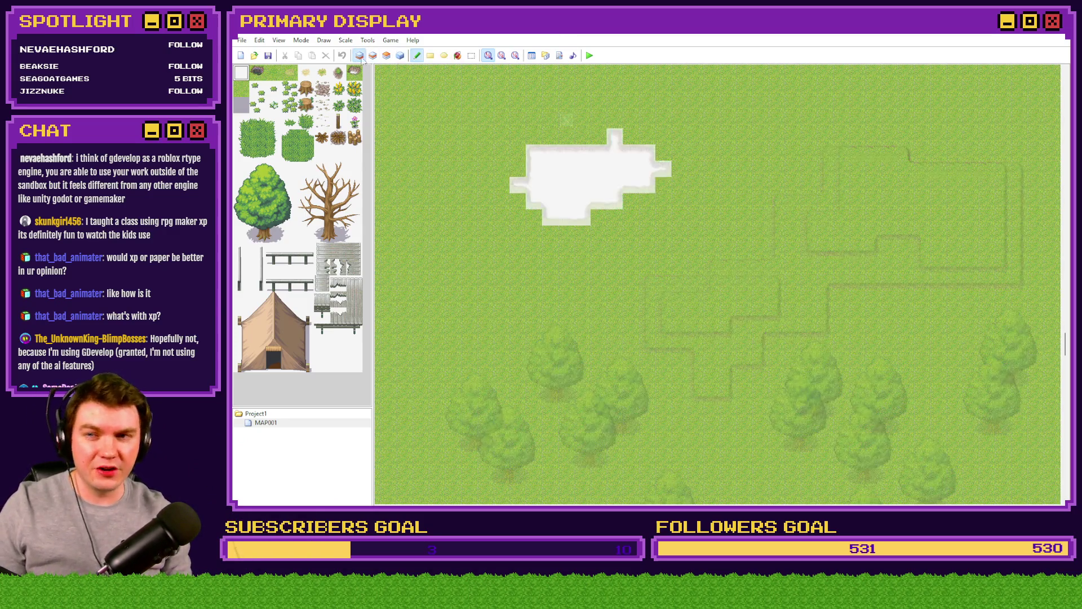
click(559, 55)
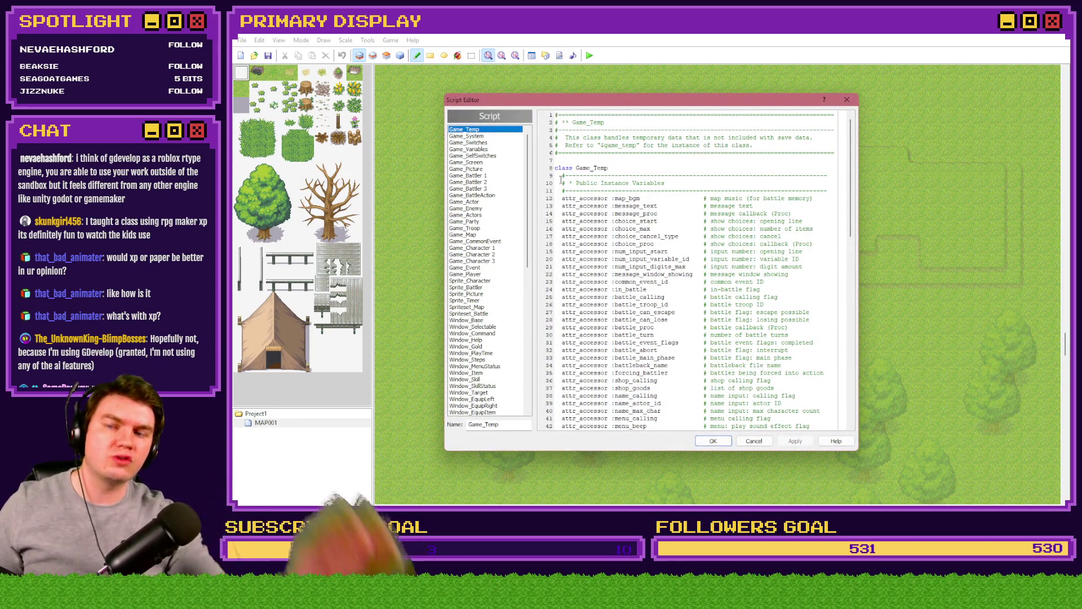
drag(521, 216, 519, 356)
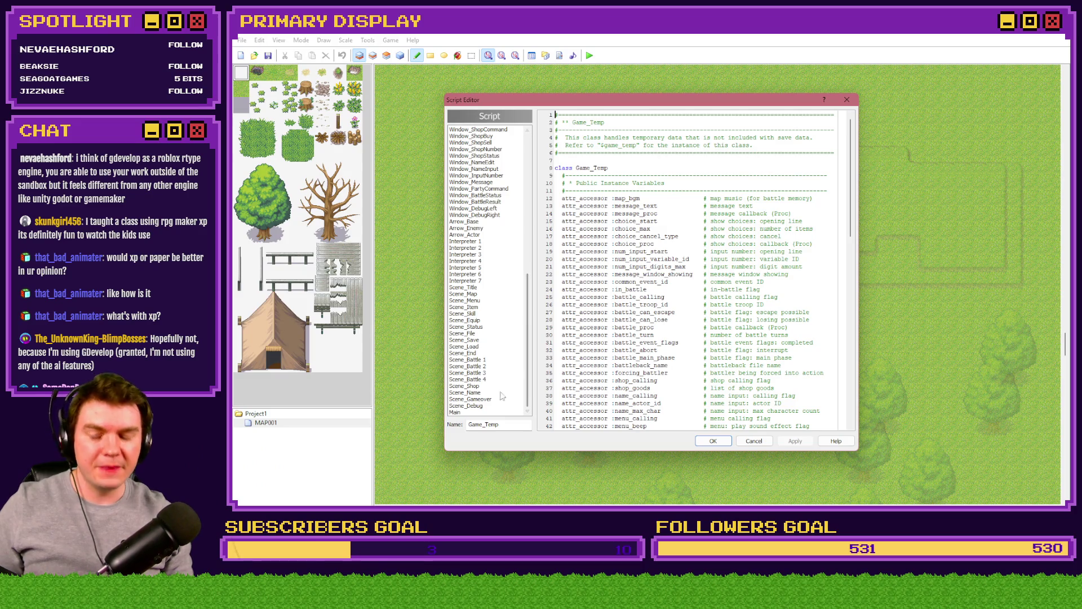
click(478, 413)
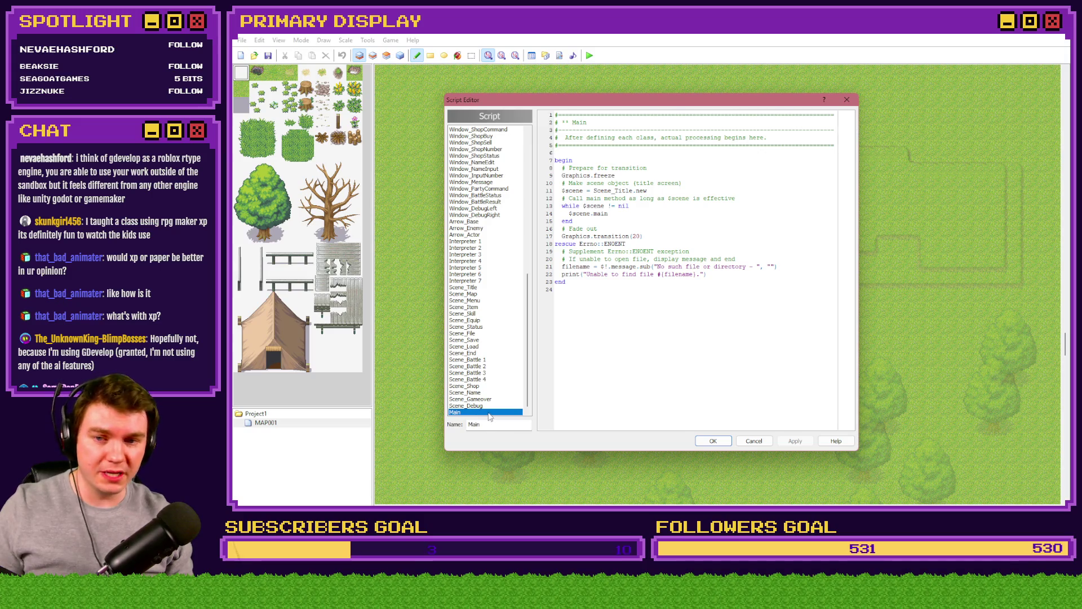
click(486, 361)
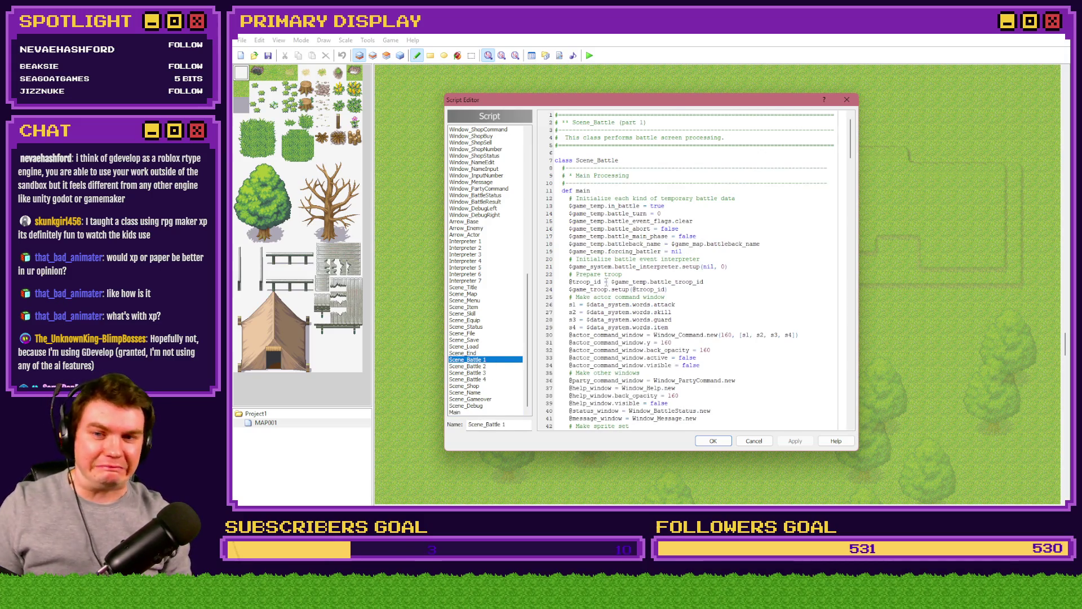
drag(854, 152, 854, 258)
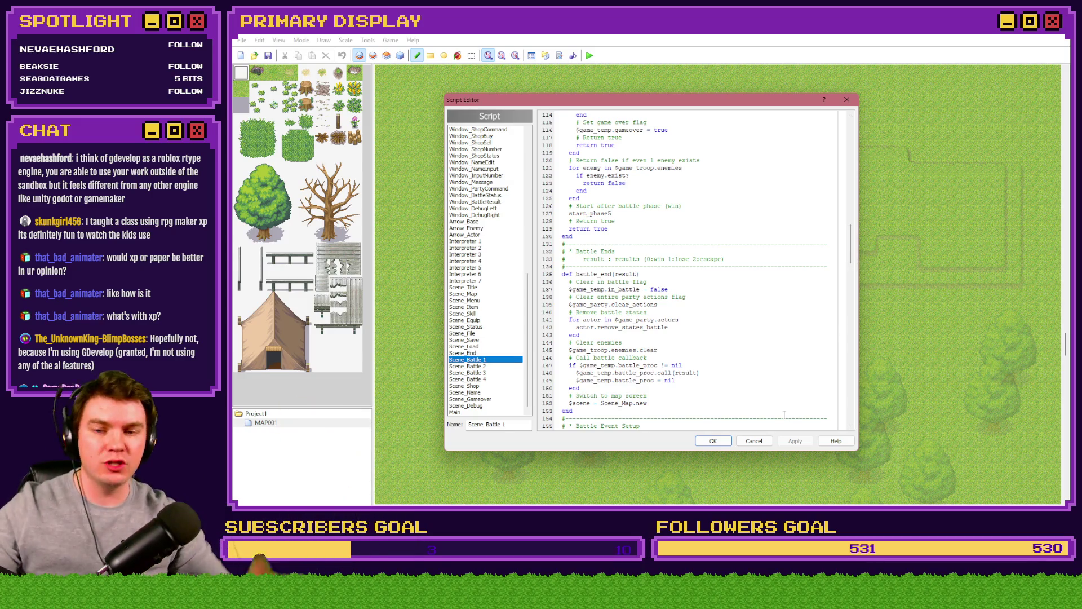
click(753, 441)
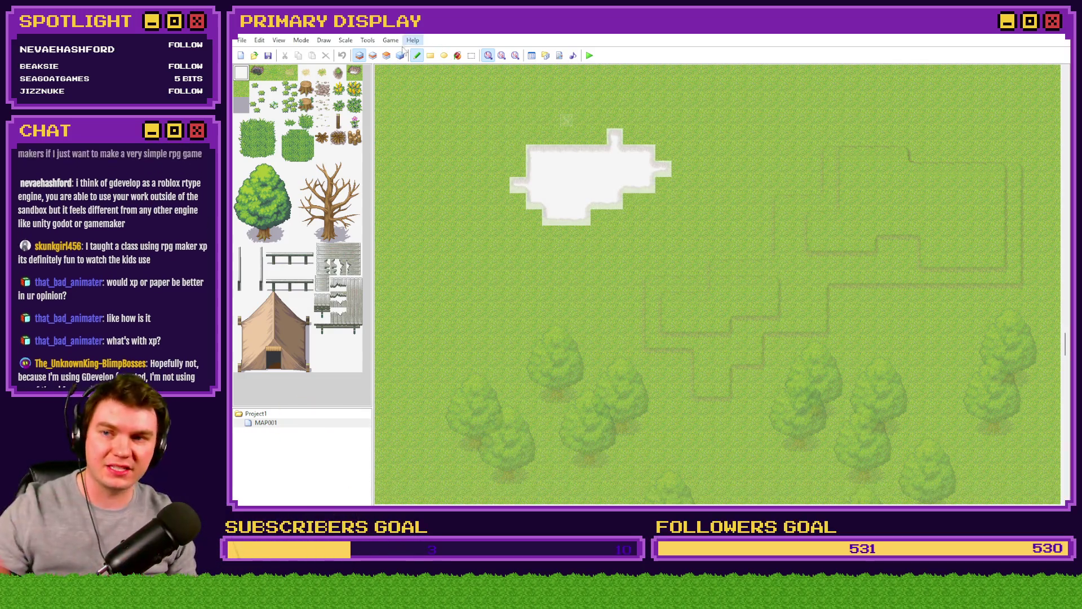
- Create a new XP map event using the 019-Thief04 sprite
click(401, 56)
double_click(468, 168)
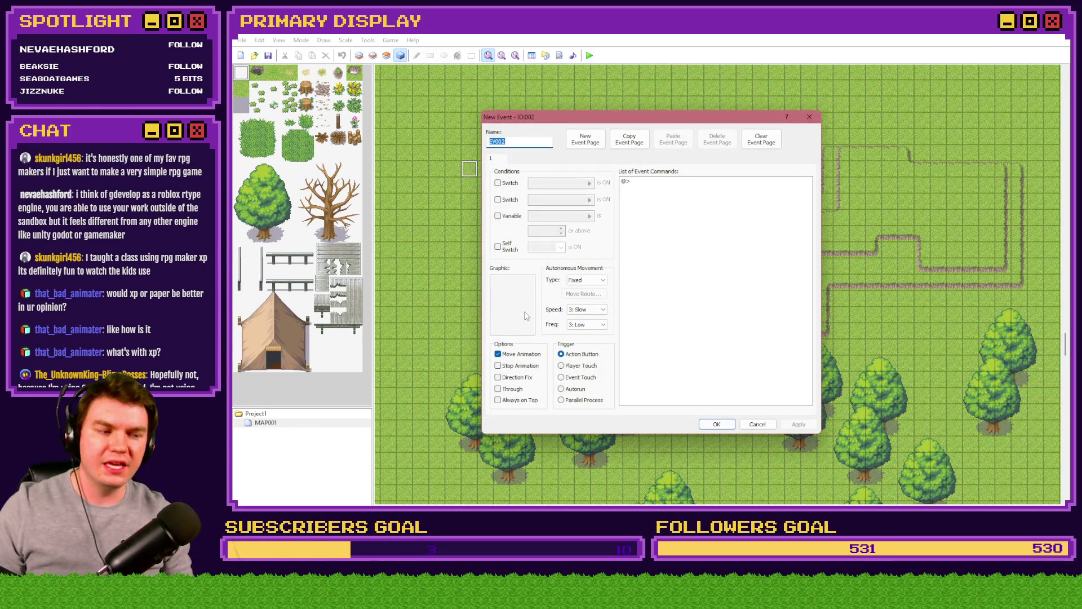
double_click(526, 316)
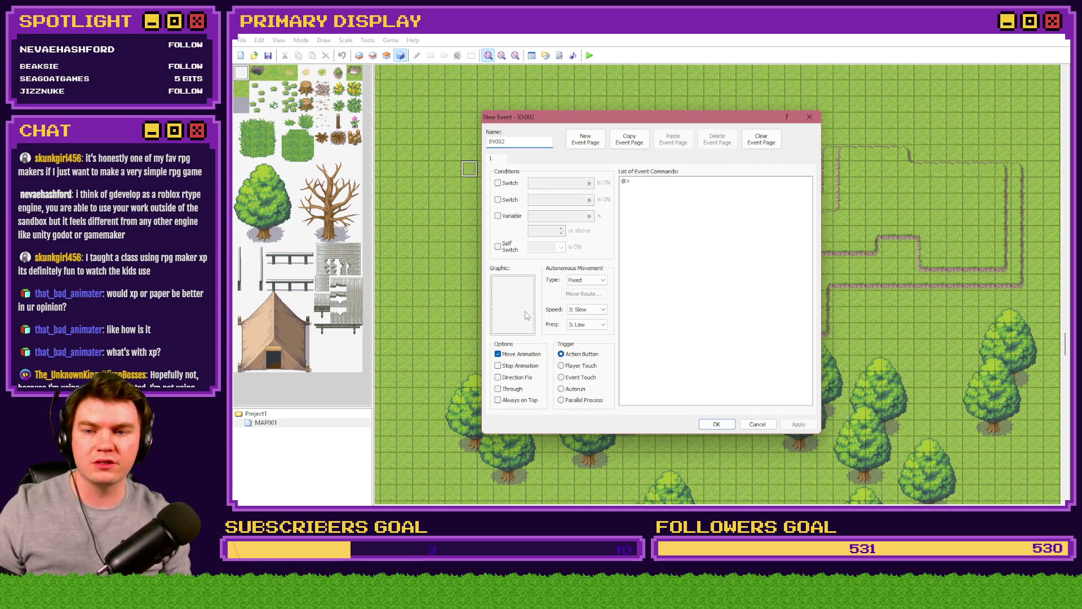
click(555, 251)
click(554, 231)
click(538, 257)
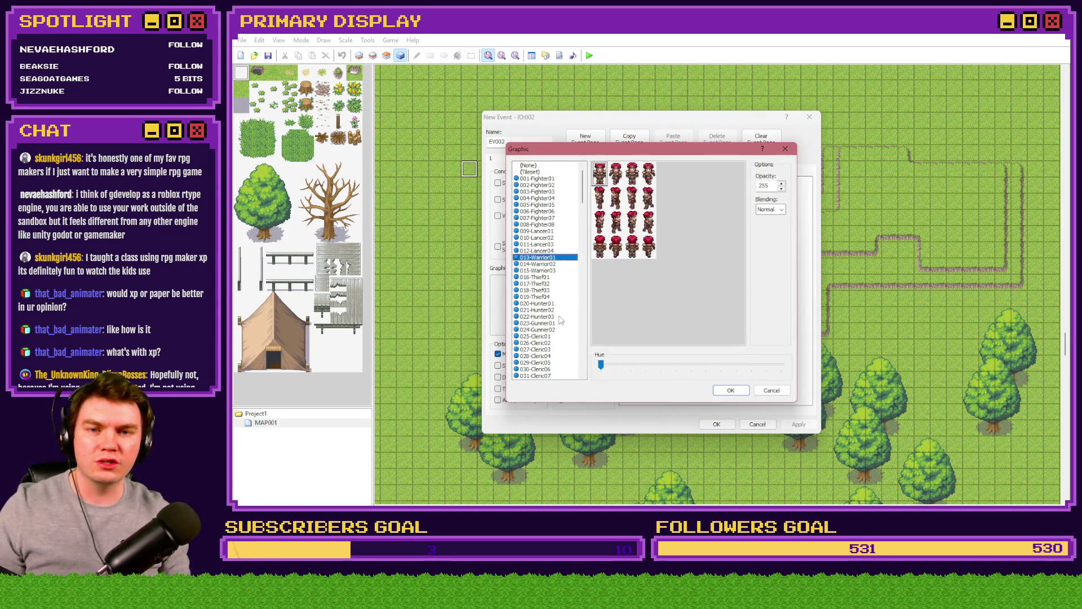
click(533, 297)
mouse_move(601, 367)
mouse_down()
mouse_move(671, 366)
mouse_move(548, 371)
mouse_up()
click(732, 391)
- Compare the Show Text command in XP's and MZ's event command lists
double_click(668, 182)
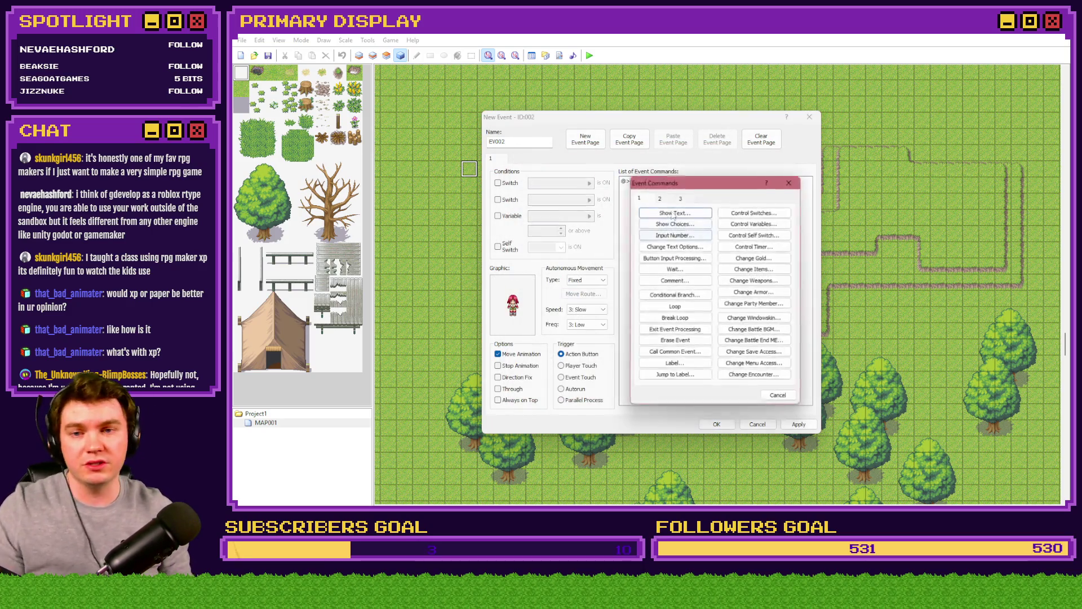
click(659, 197)
click(639, 197)
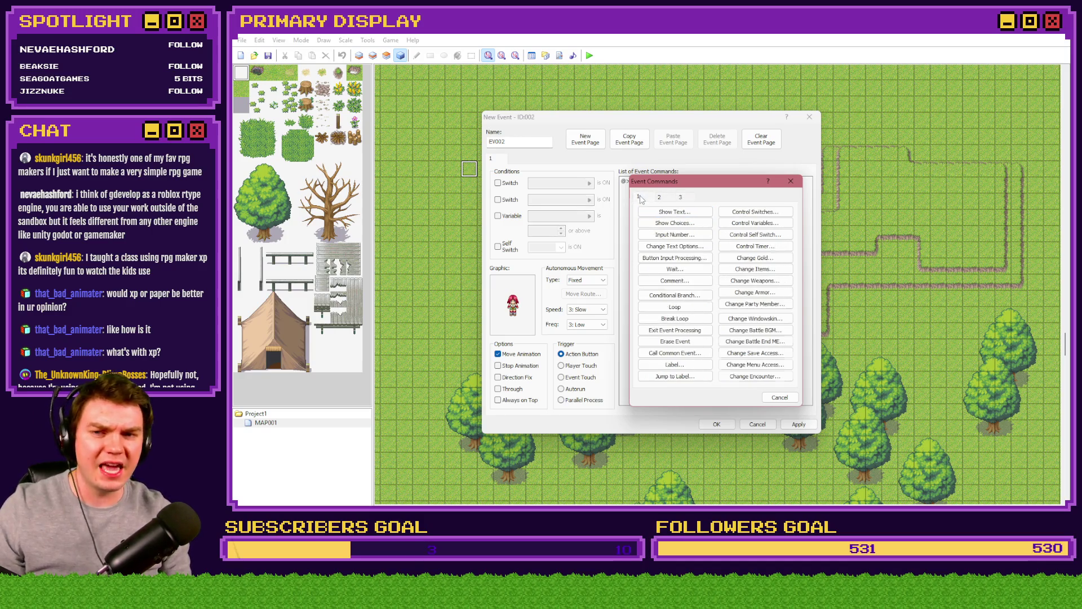
key(alt+Tab)
key(alt+Tab)
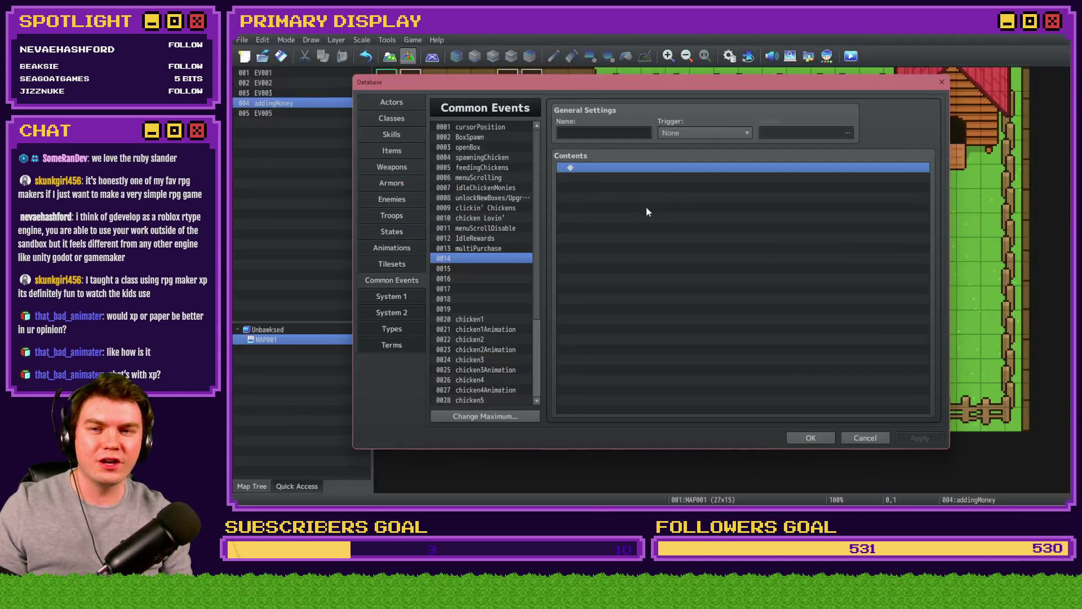
double_click(638, 171)
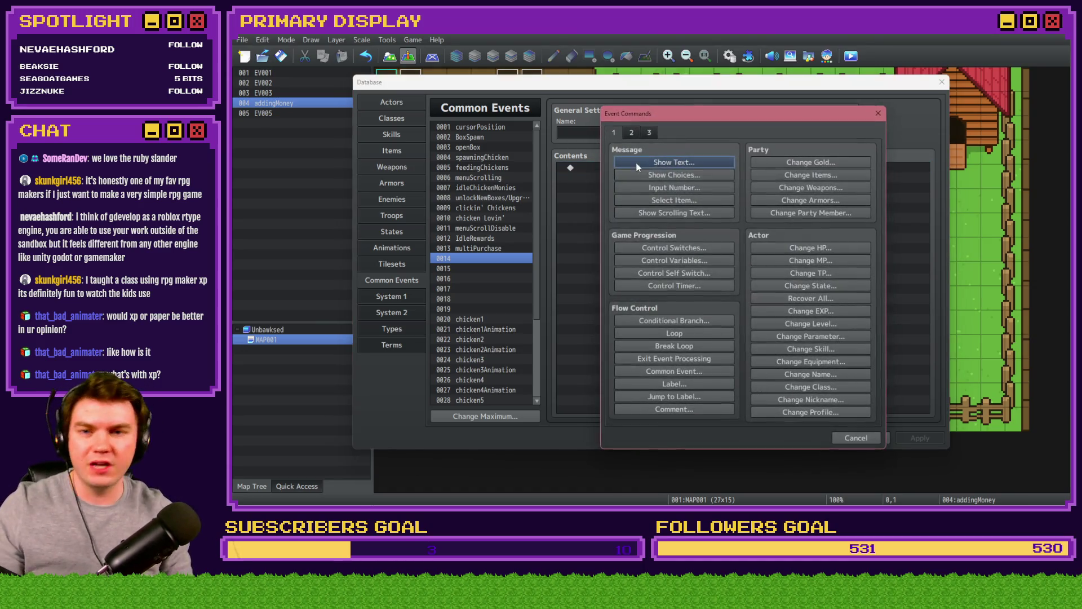
click(639, 161)
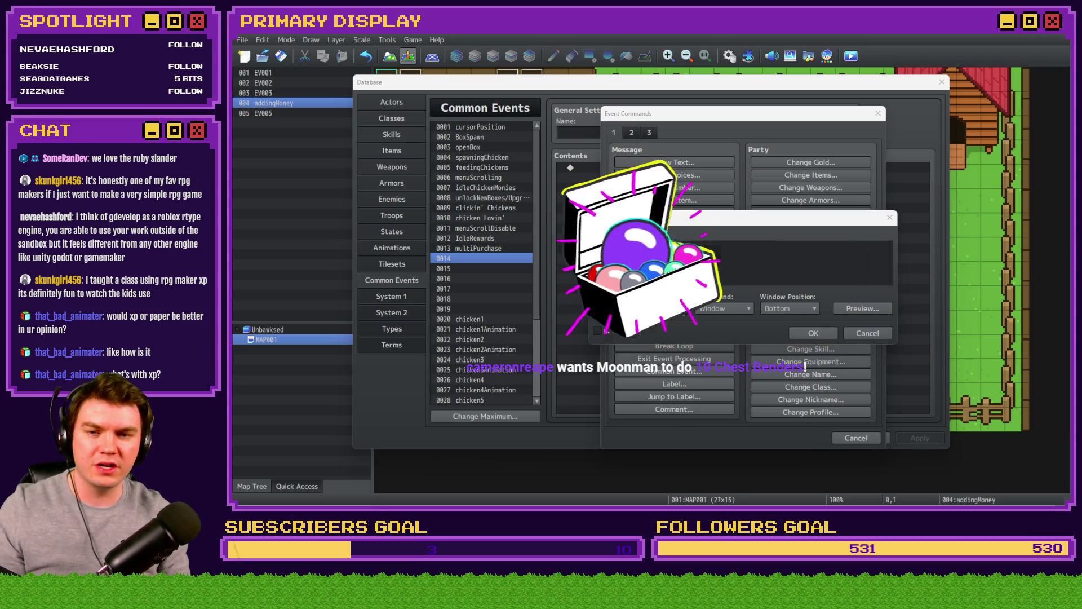
key(alt+Tab)
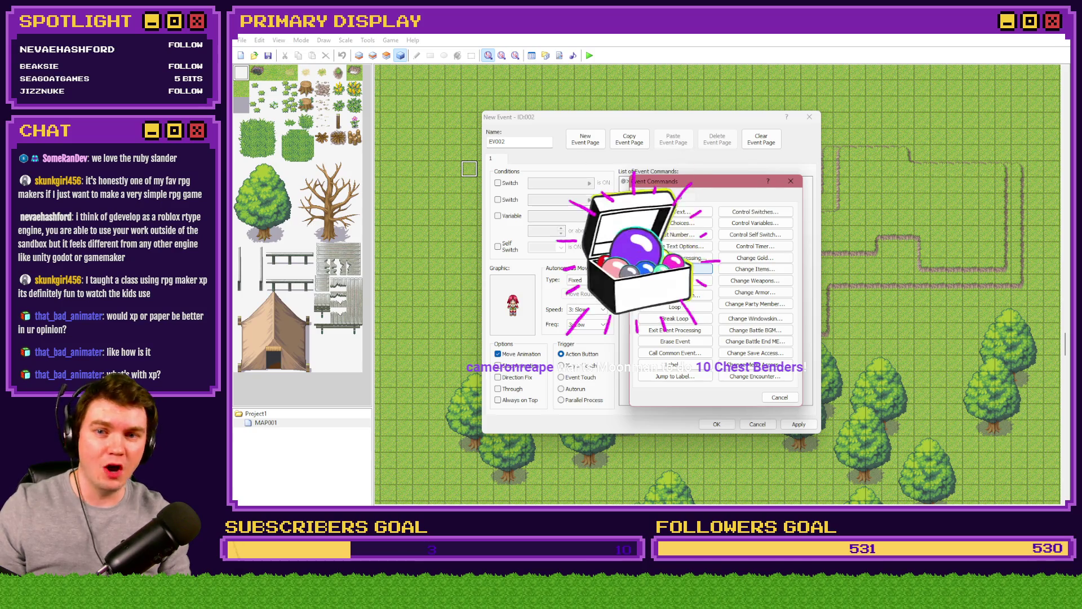
key(alt+Tab)
key(alt+Tab)
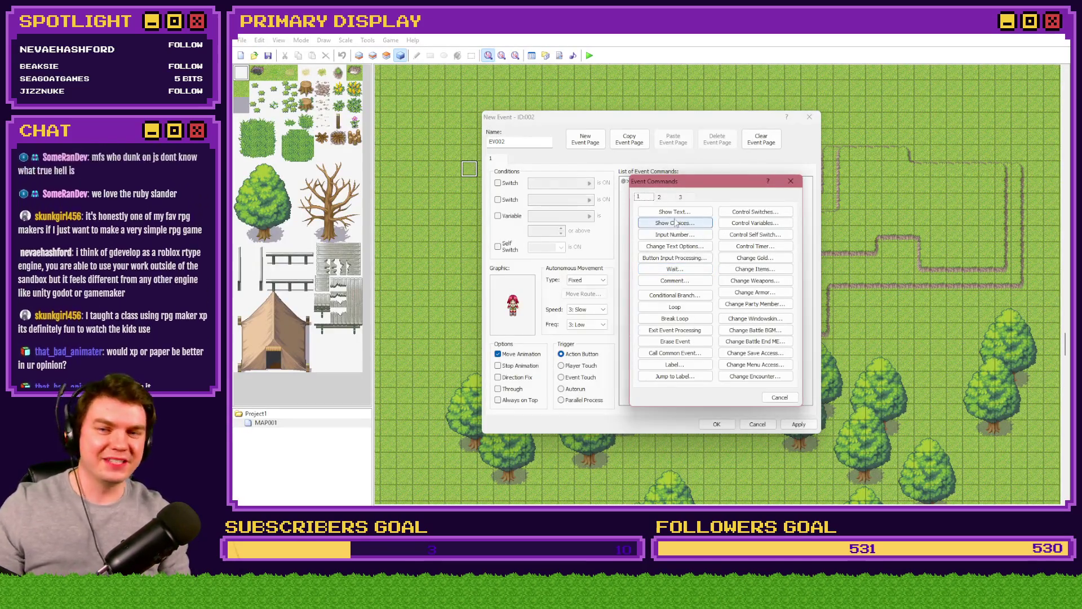
click(680, 213)
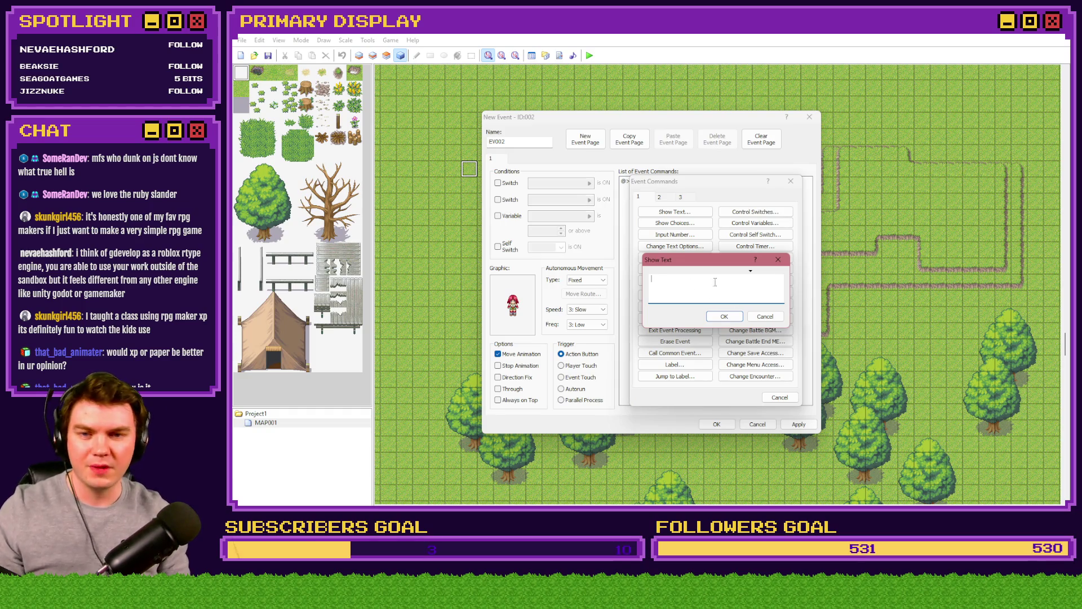
key(alt+Tab)
key(Escape)
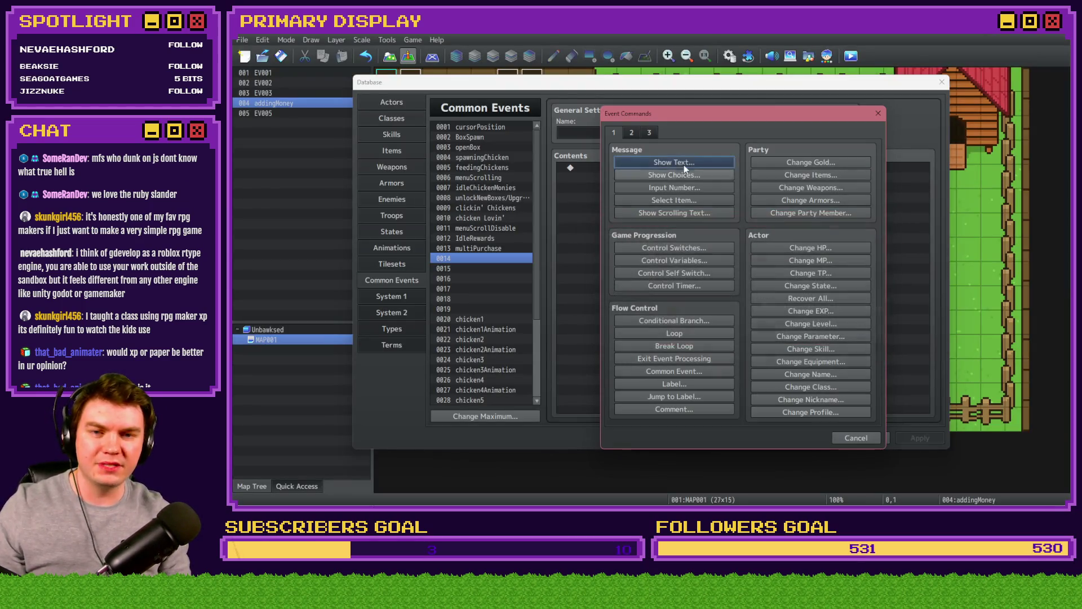
- Compare MZ's and XP's Show Picture settings, then close XP's event windows
click(632, 133)
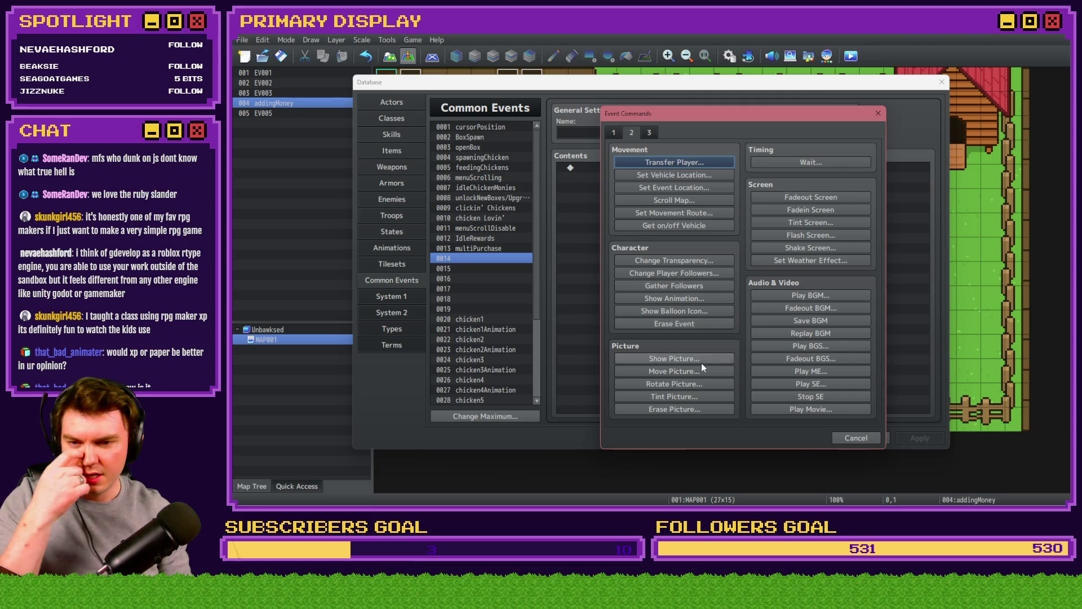
click(701, 361)
key(alt+Tab)
click(659, 197)
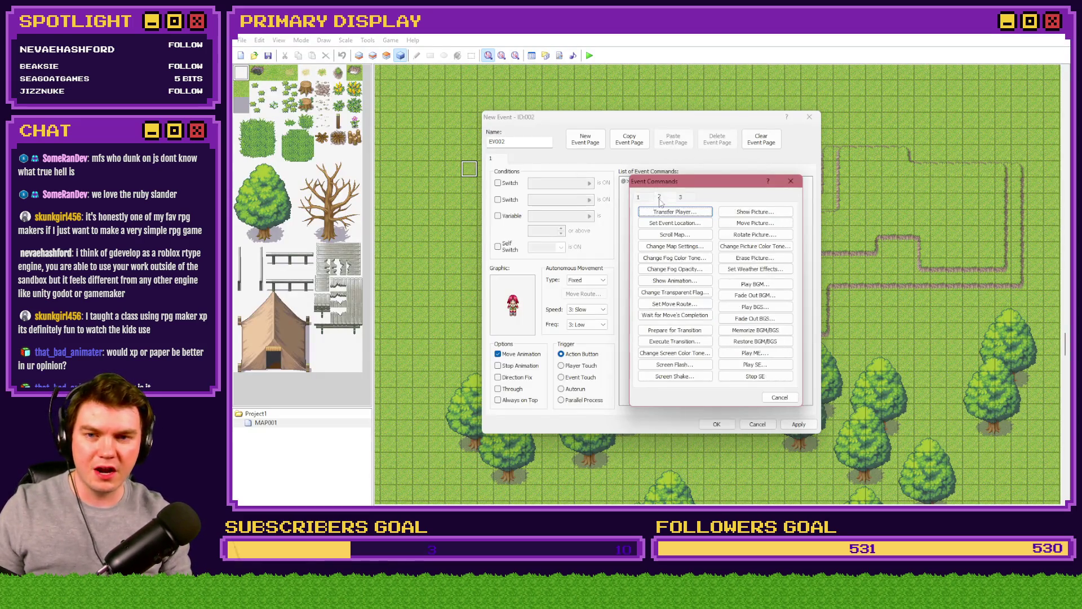
click(745, 212)
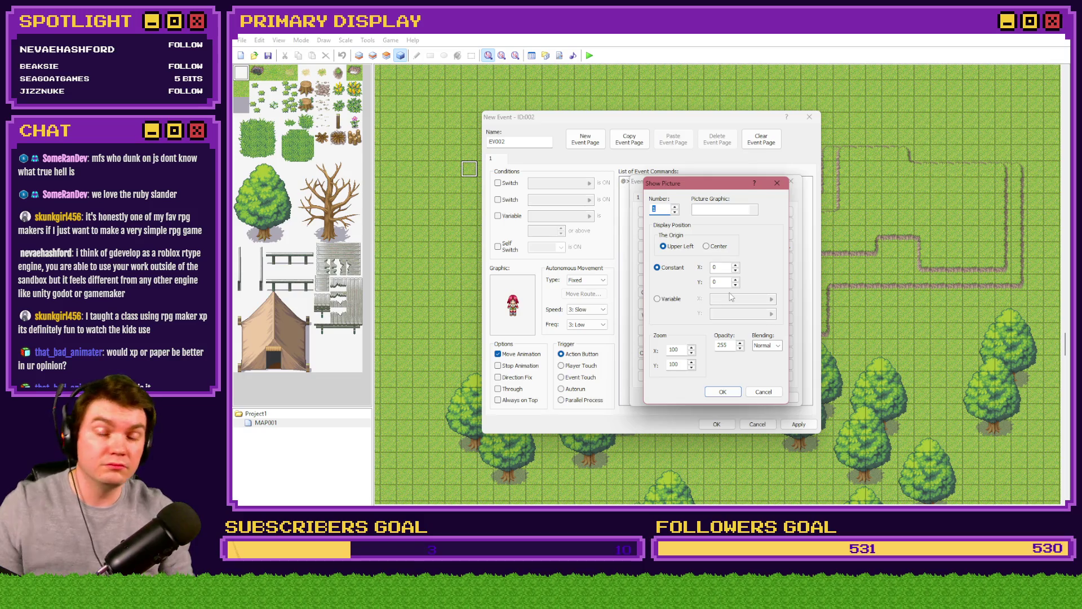
key(Escape)
key(Escape)
key(Escape)
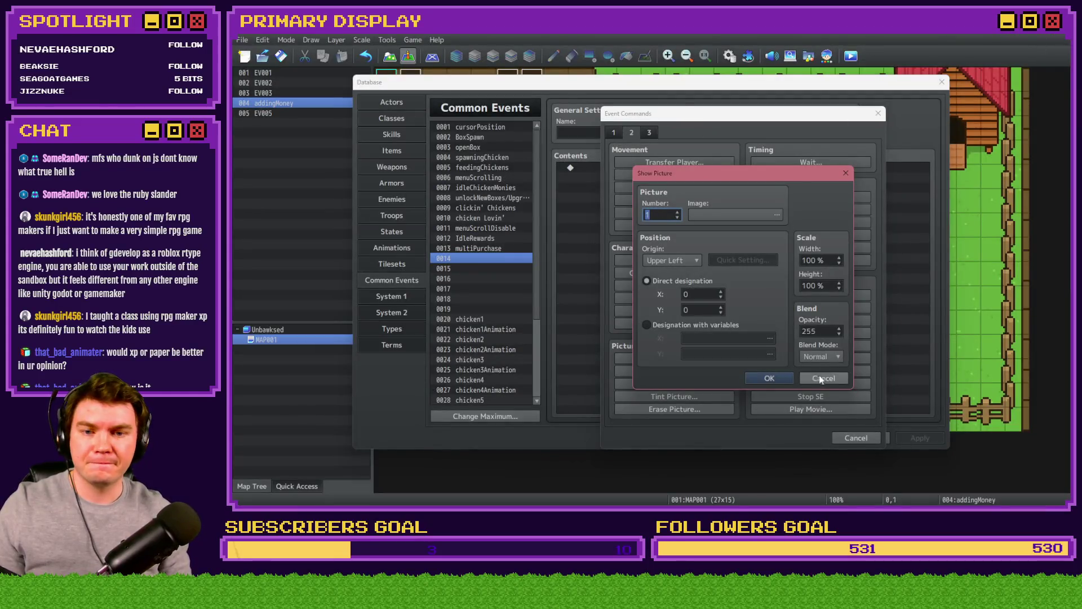
- Close MZ's Show Picture settings and its event command list
click(822, 378)
click(856, 436)
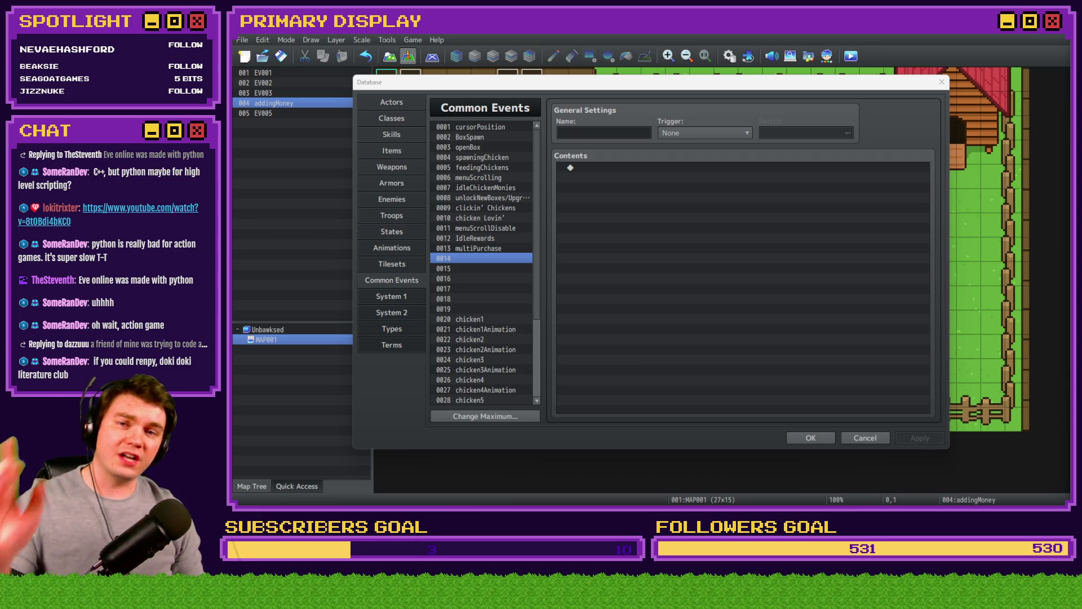
- Close the Database, playtest the chicken game, buy Leghorn, add test money, open its crate
click(826, 439)
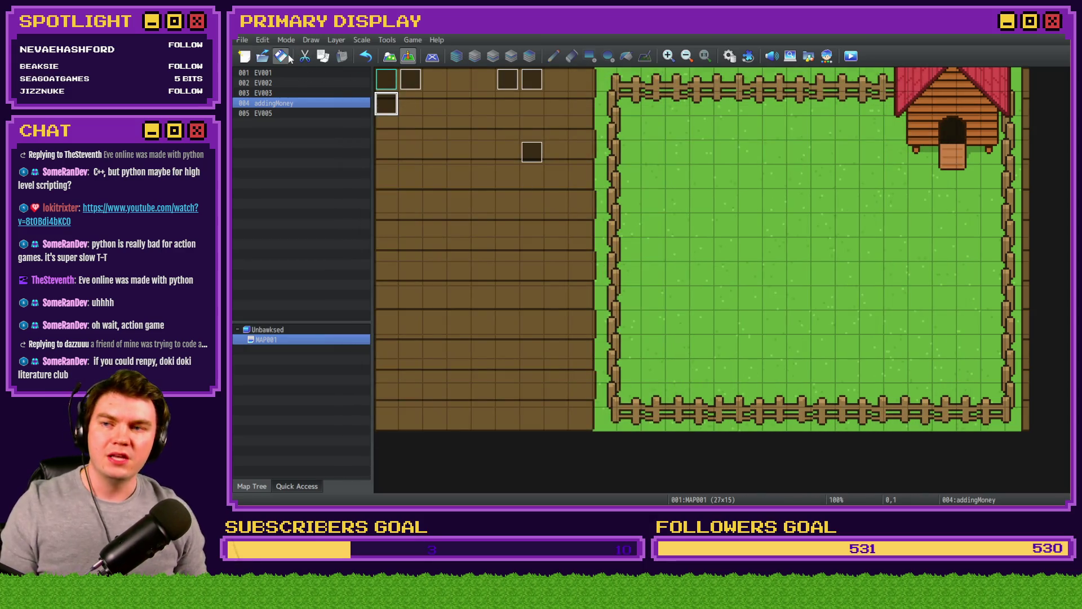
click(851, 56)
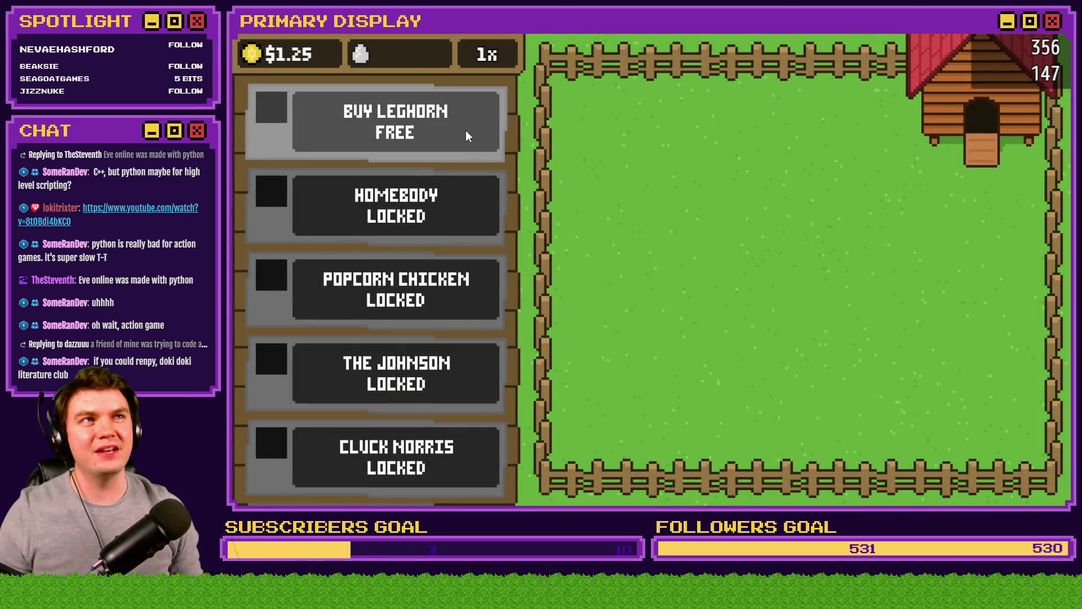
click(455, 139)
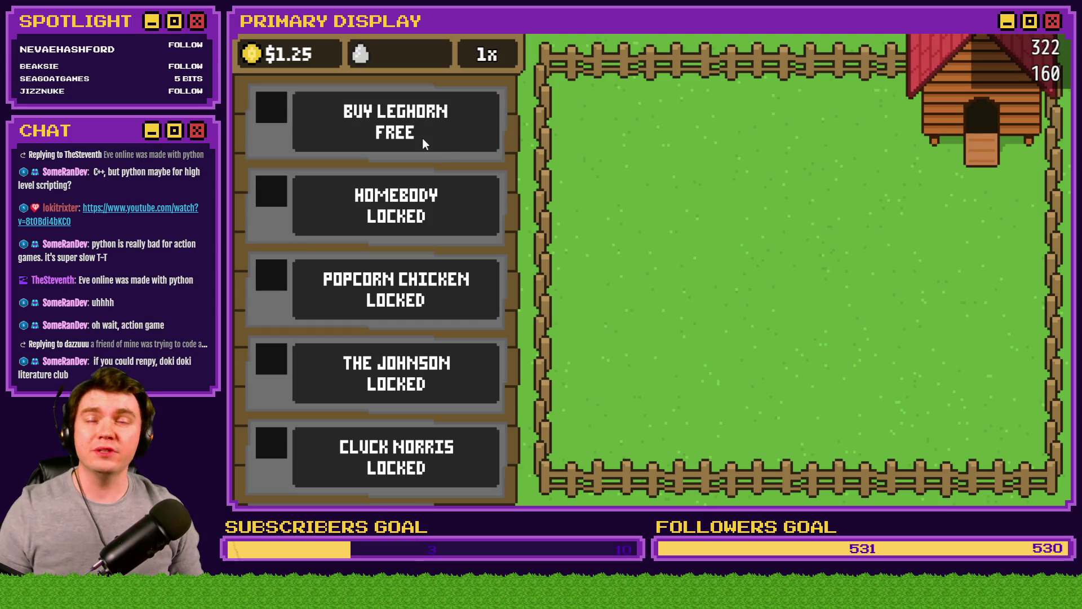
click(253, 58)
click(251, 56)
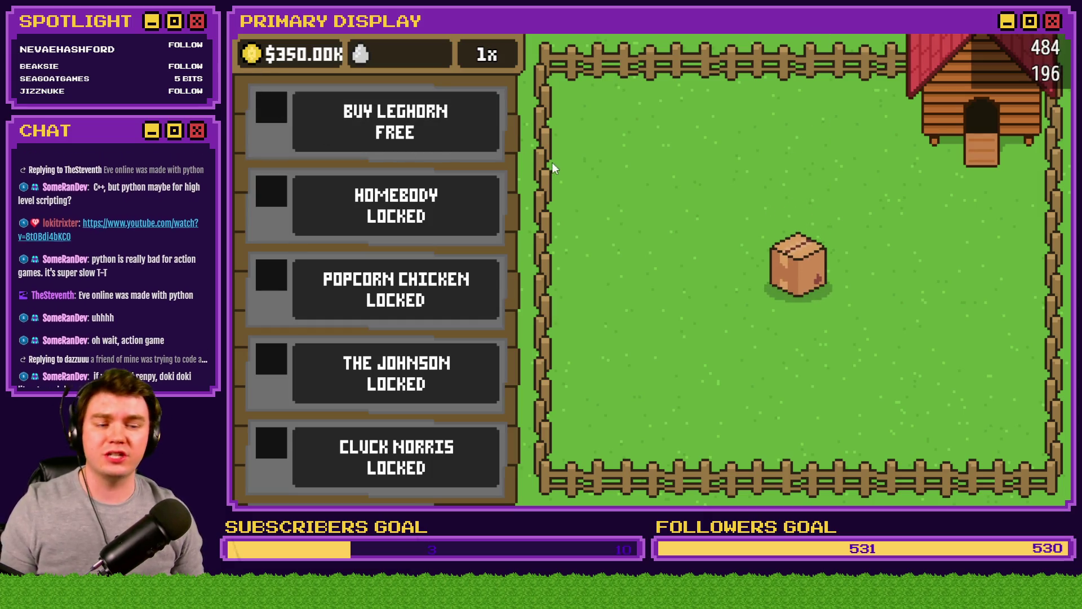
click(793, 273)
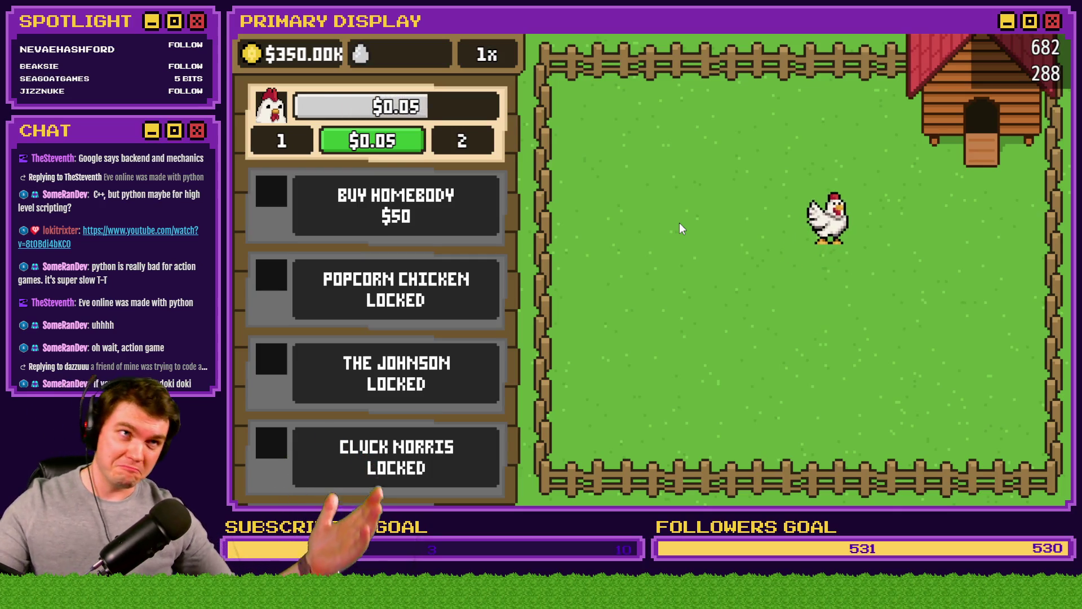
- Pet the Leghorn, buy Homebody for $50, and open the Homebody and Popcorn Chicken crates
click(696, 203)
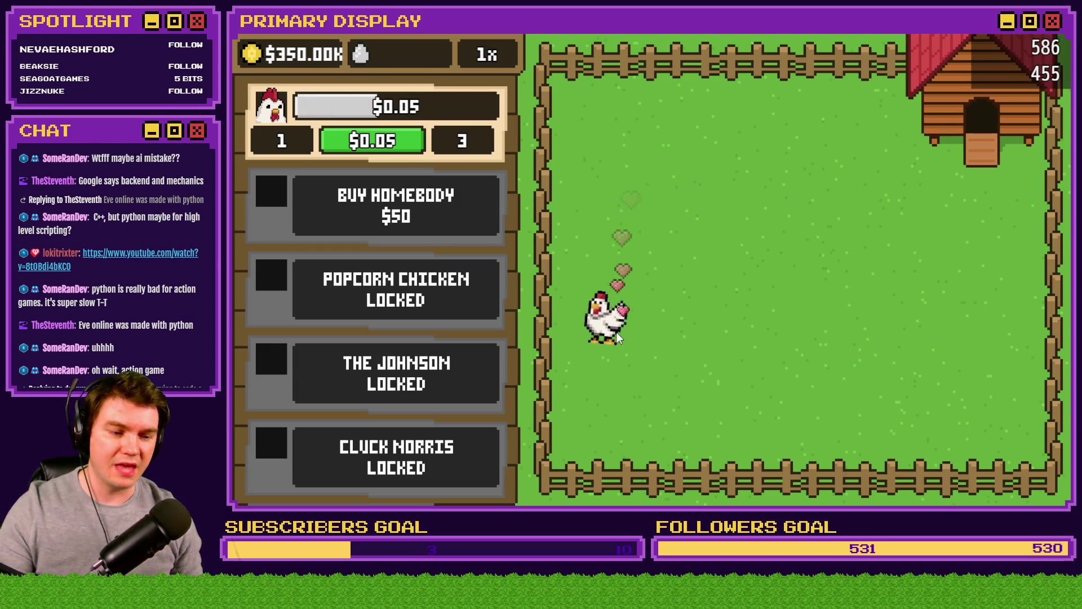
click(429, 211)
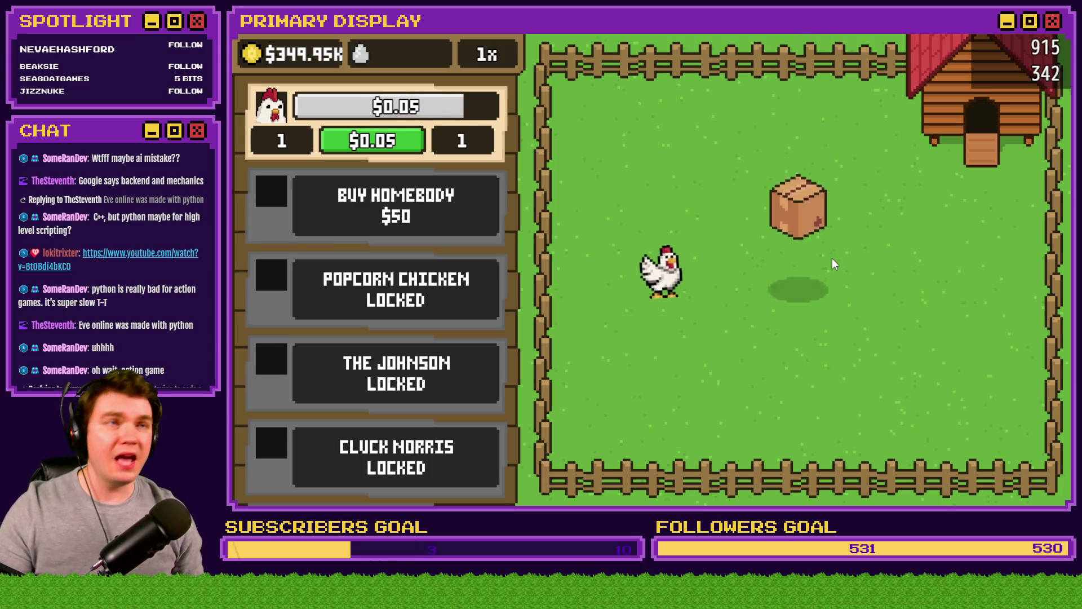
click(818, 277)
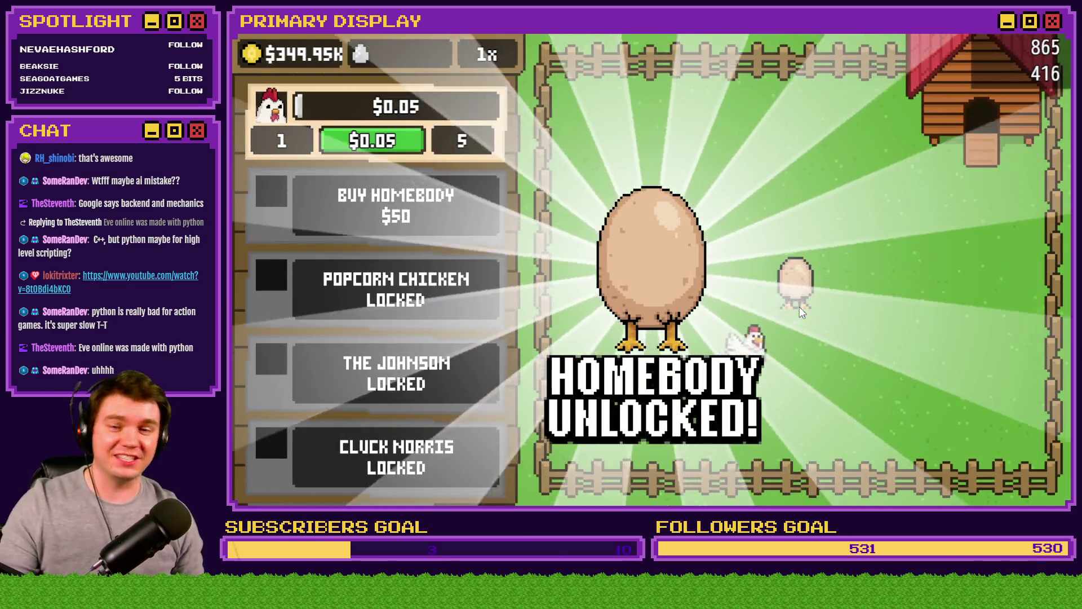
click(799, 306)
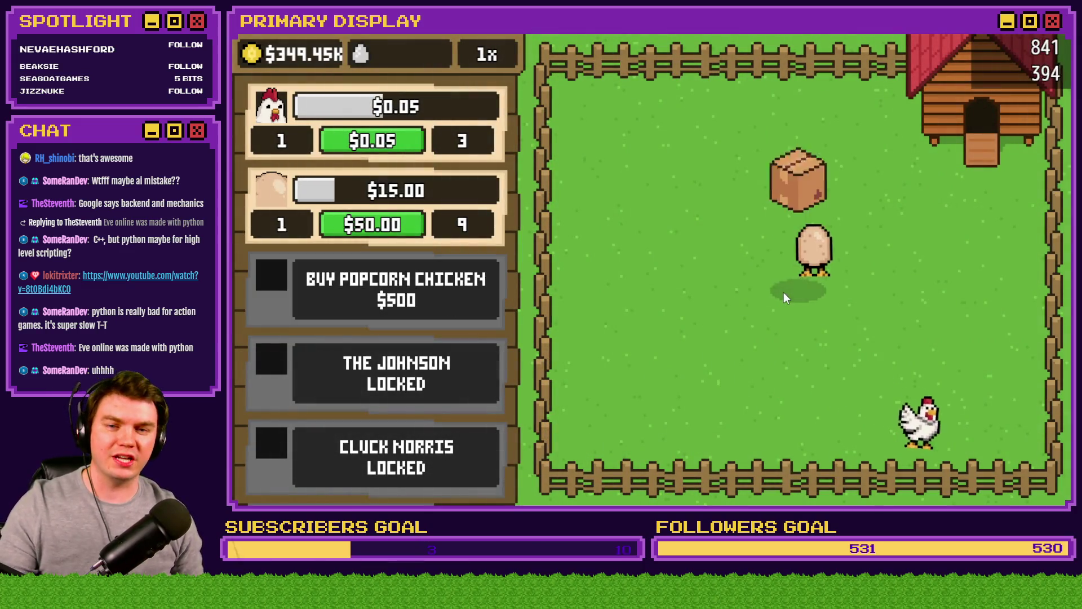
click(798, 267)
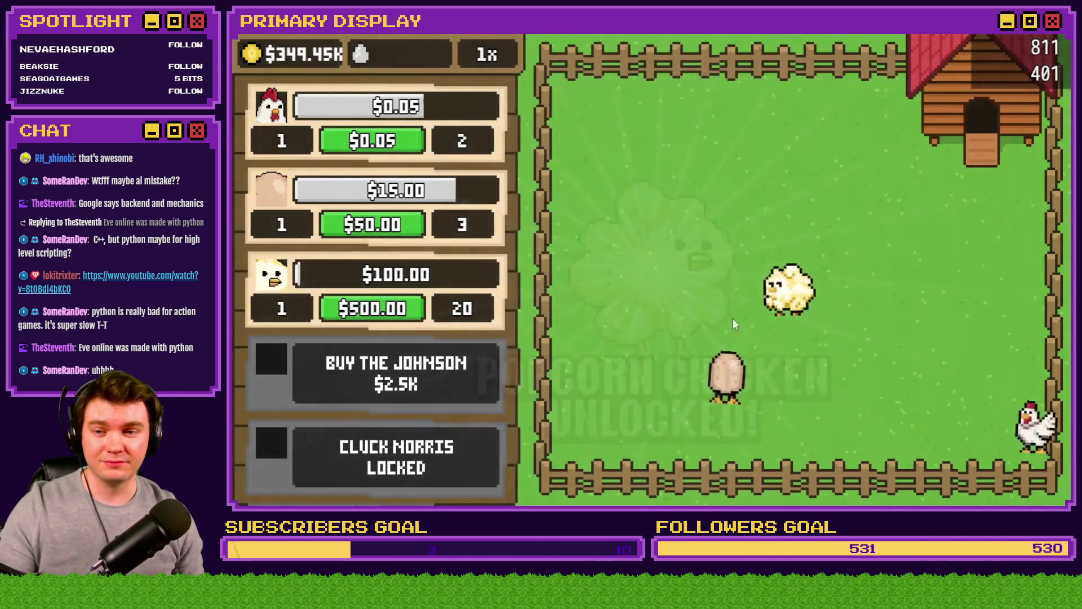
- Buy The Johnson for $2.5K, open crates for The Johnson and Cluck Norris, pet chickens, close playtest
click(426, 388)
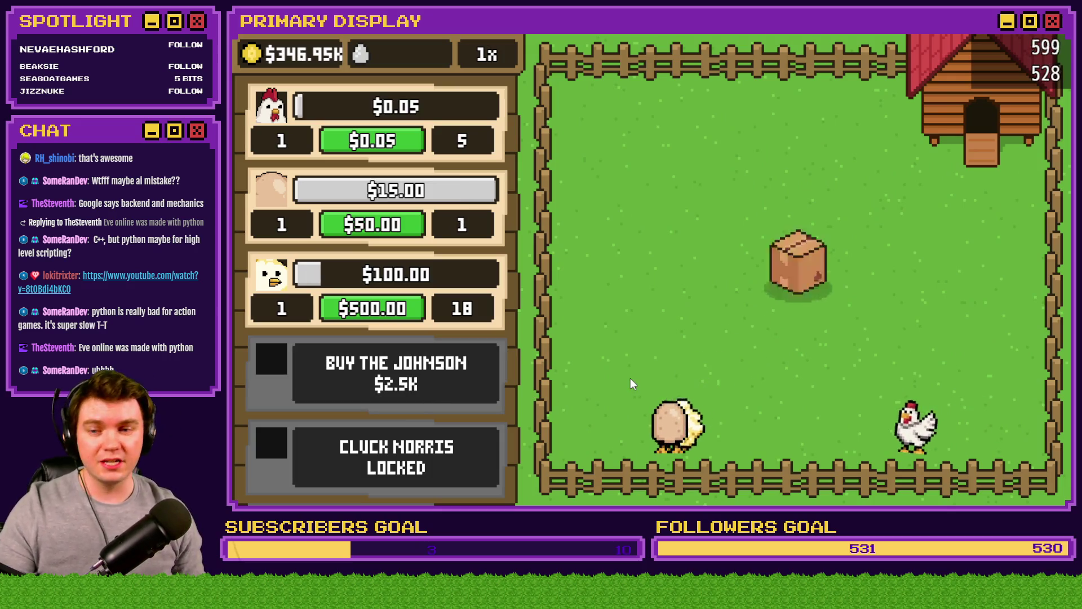
click(794, 281)
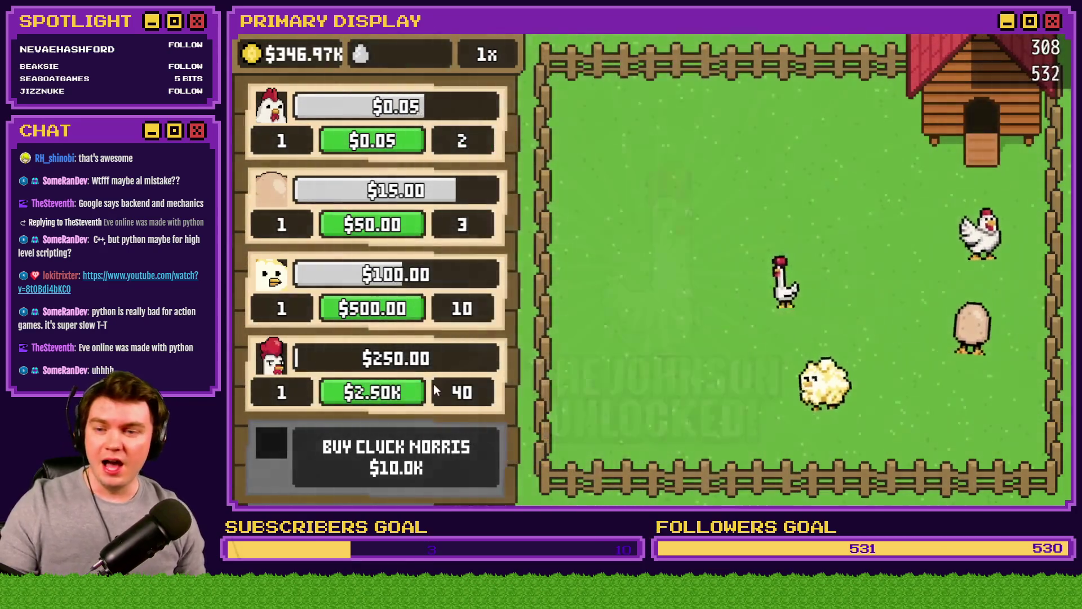
scroll(434, 384, down, 3)
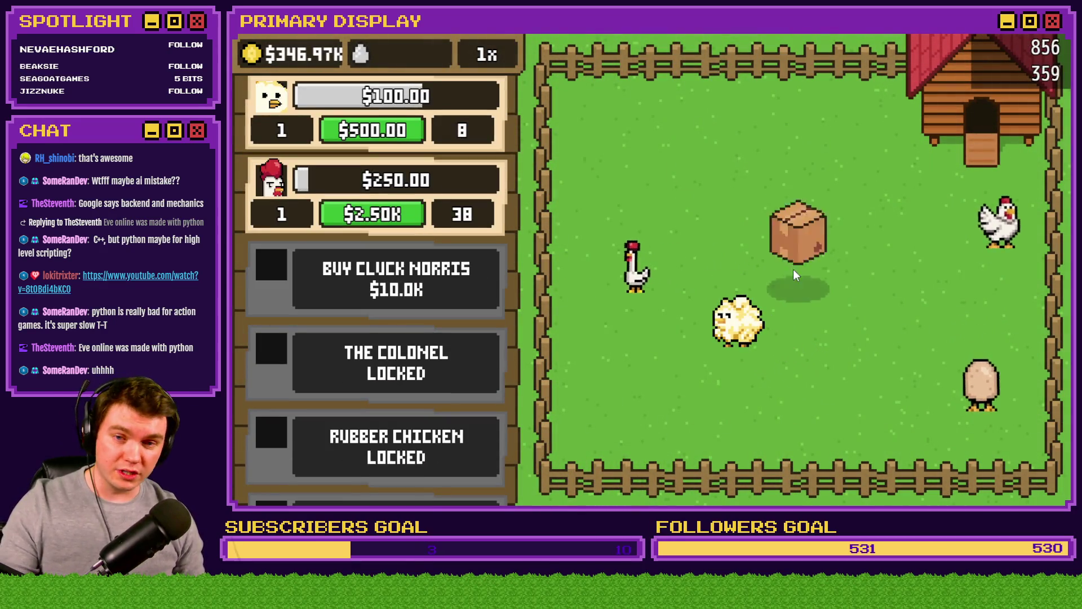
click(797, 272)
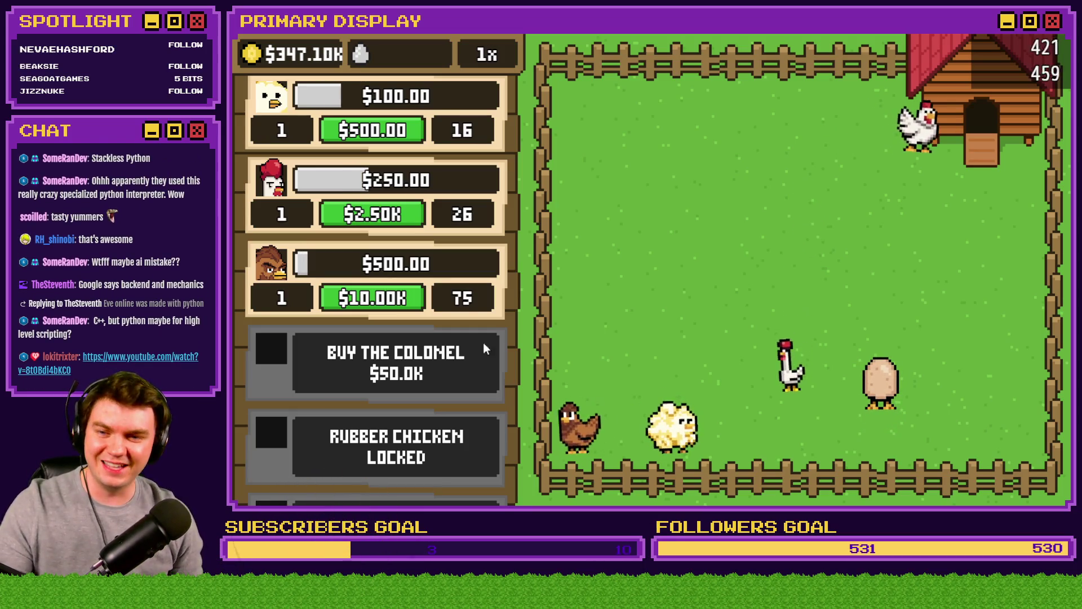
scroll(454, 226, down, 5)
scroll(425, 243, up, 4)
scroll(423, 304, up, 4)
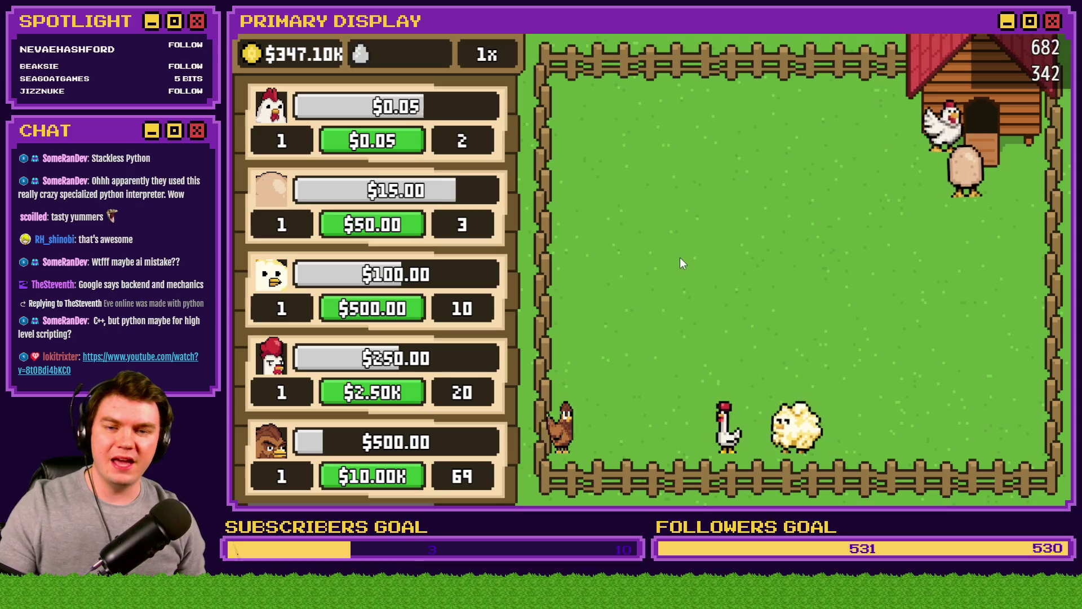
click(772, 434)
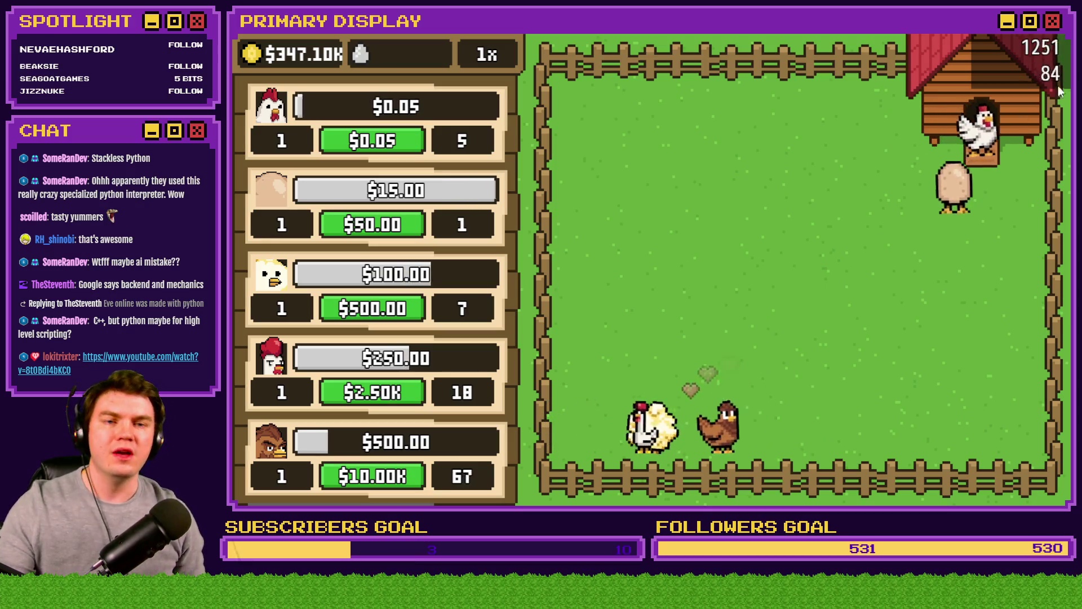
click(1060, 37)
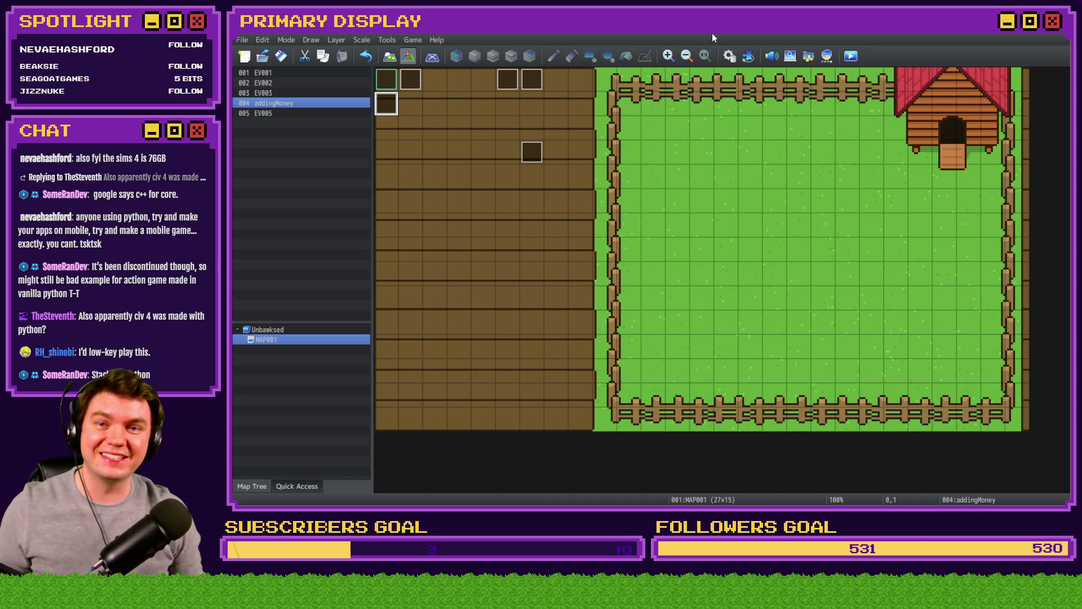
click(730, 56)
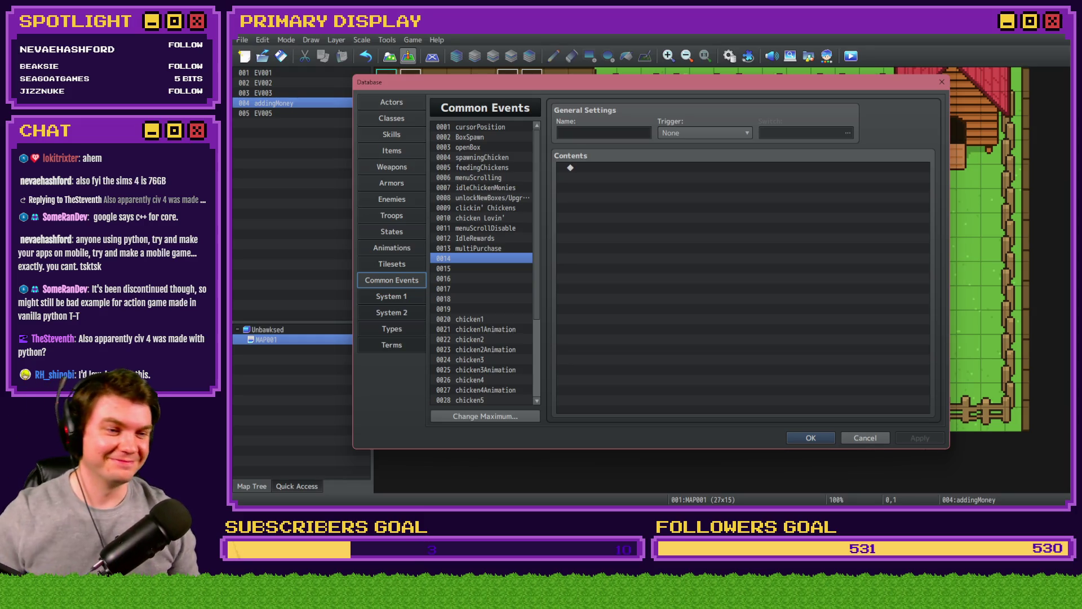
- Switch from RPG Maker MZ over to the YouTube video in the browser
key(alt+Tab)
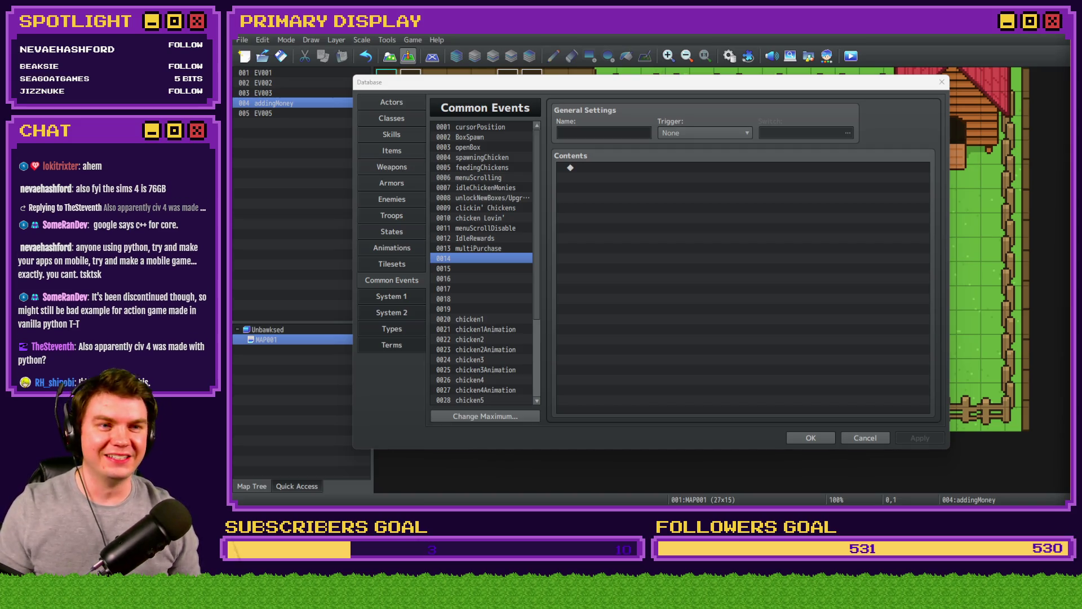
key(alt+Tab)
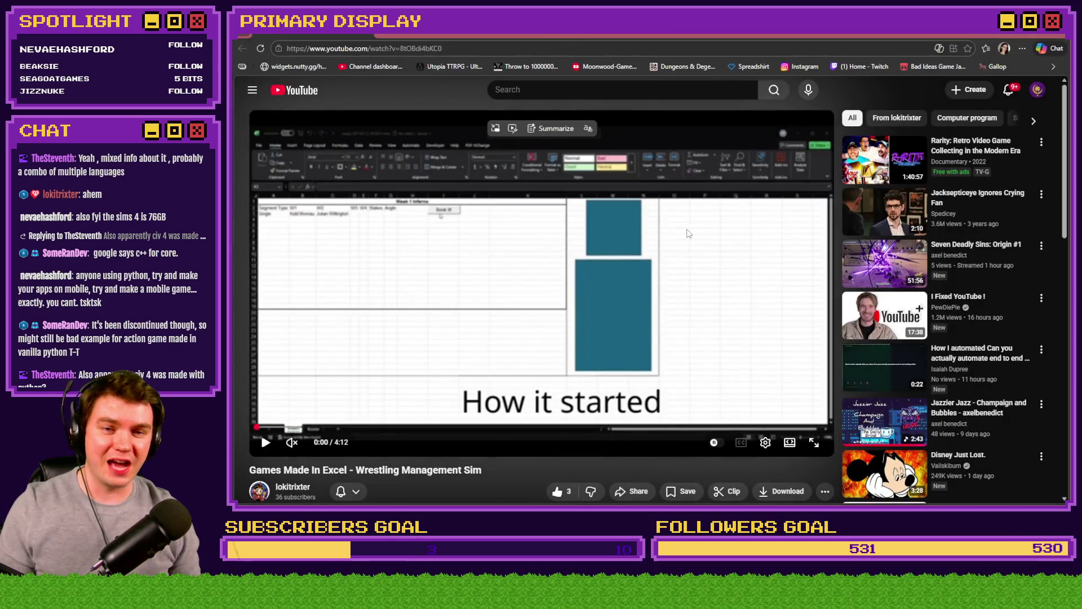
- Play the video at a higher resolution, rewind to 'How it started', and set 1.25x speed
click(594, 296)
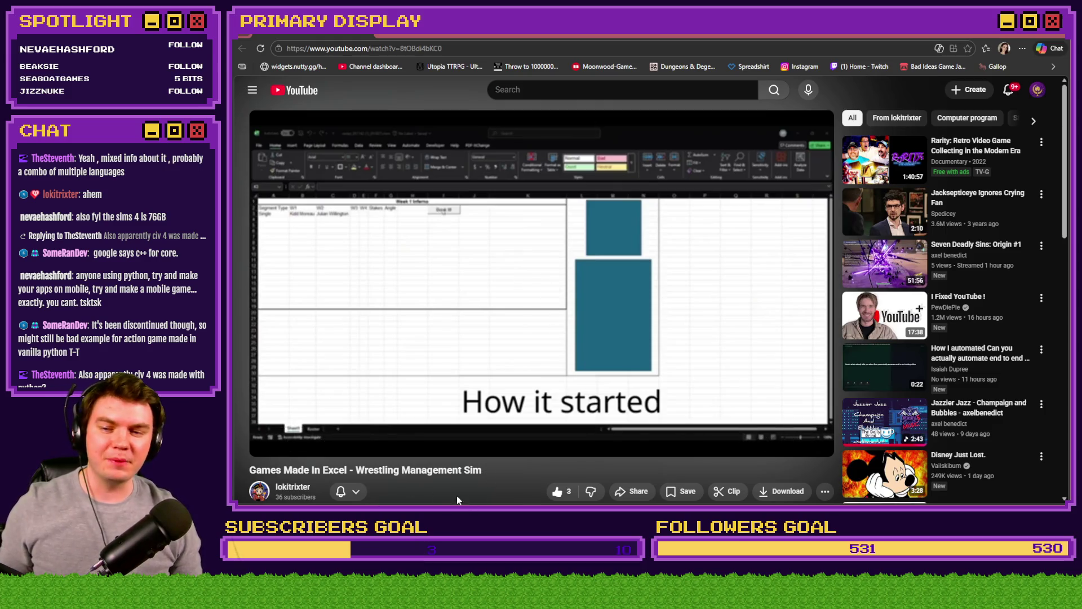
click(765, 442)
click(792, 409)
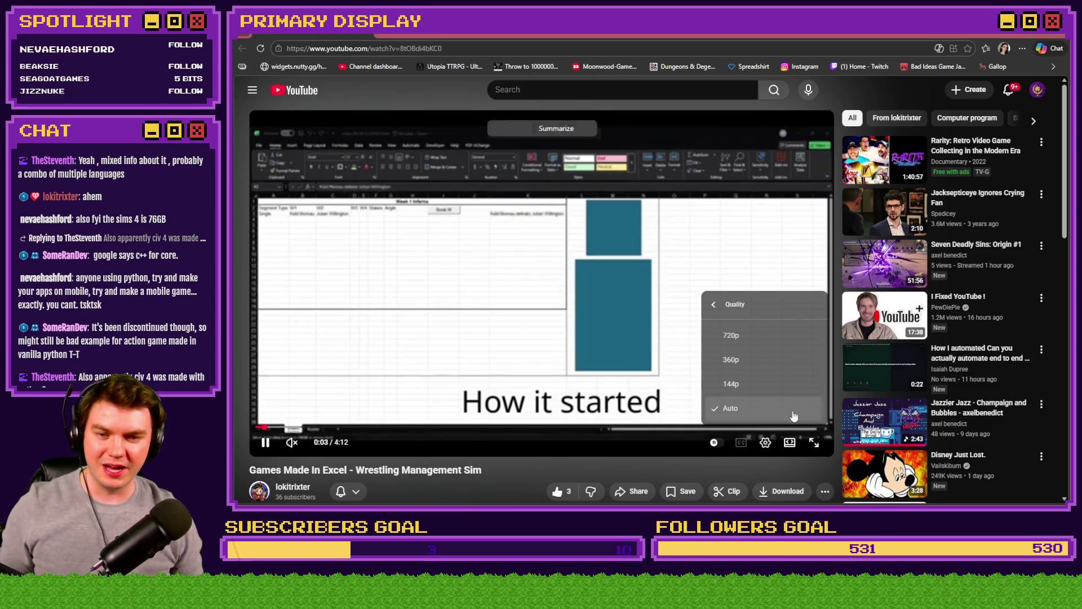
click(764, 336)
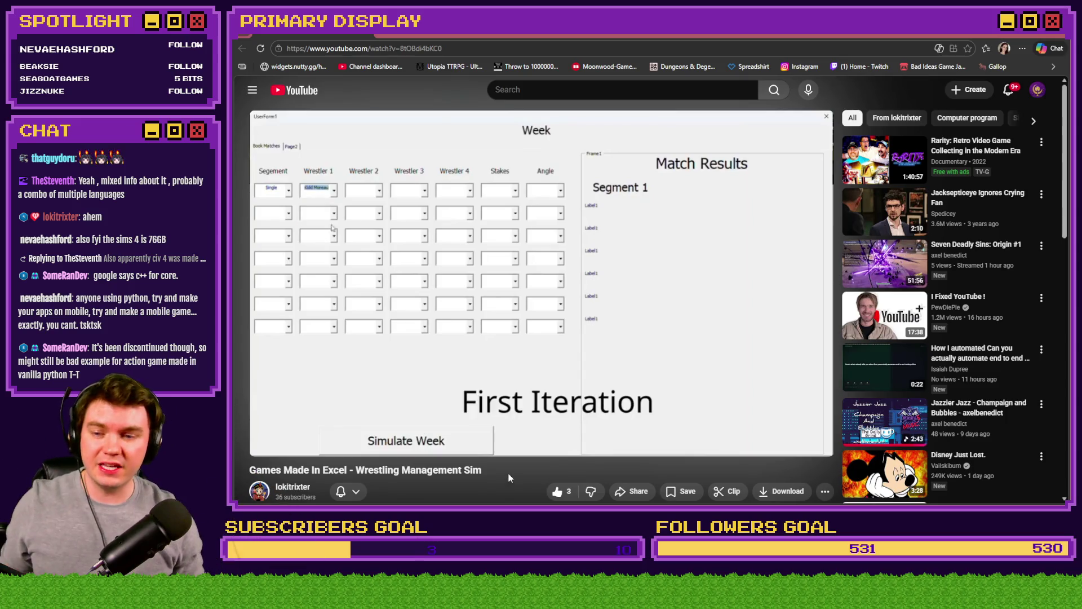
click(316, 424)
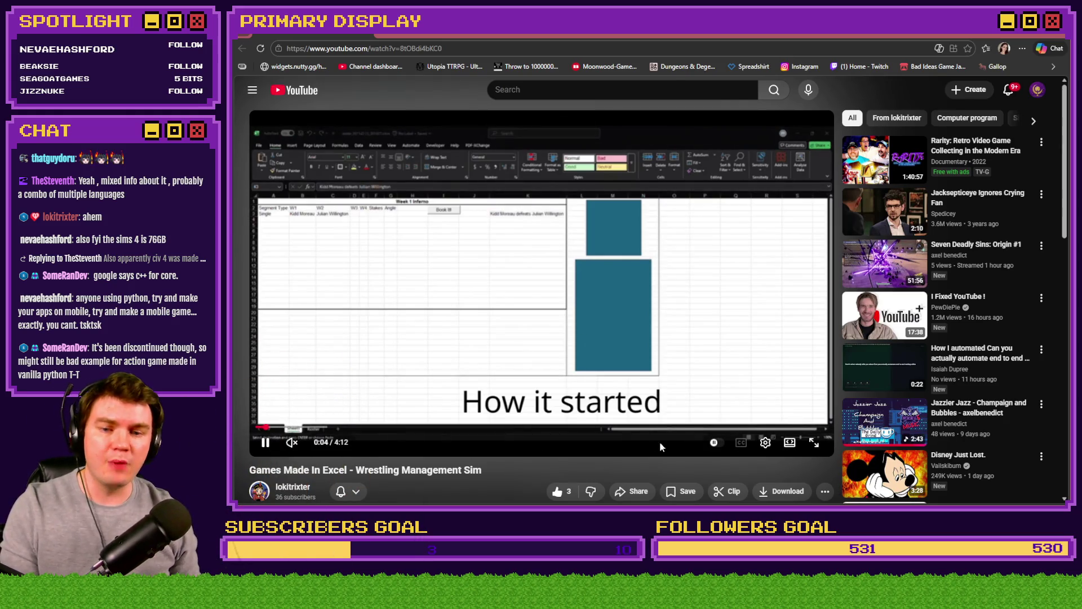
double_click(594, 311)
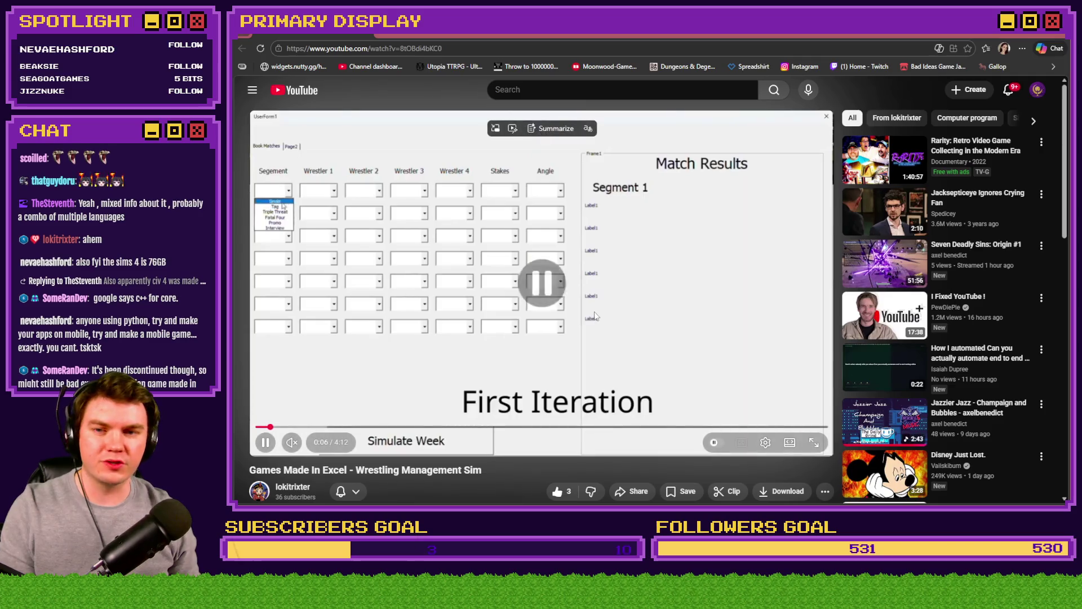
double_click(647, 415)
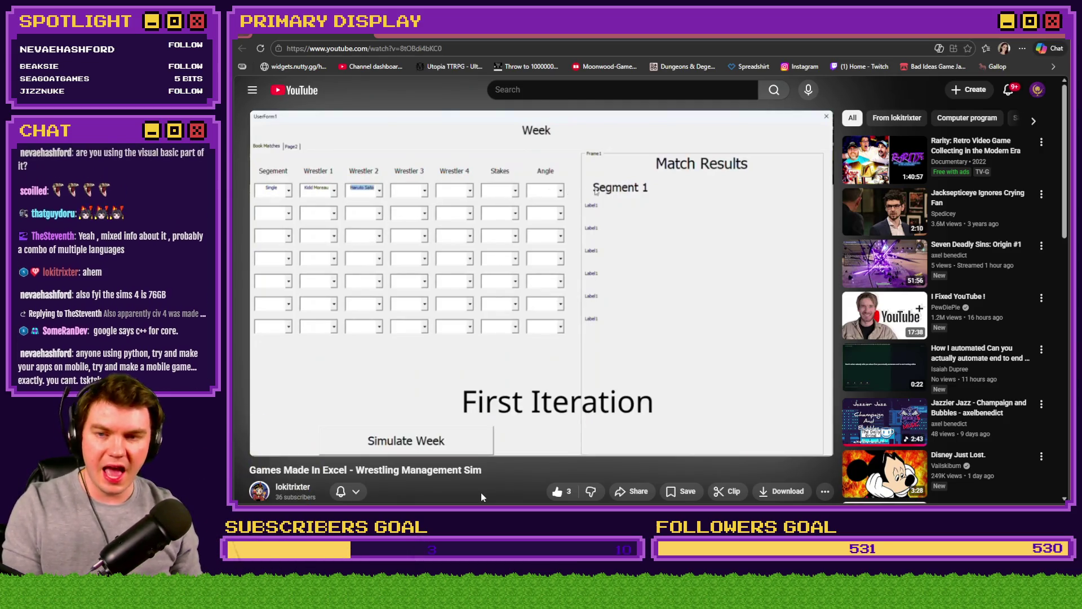
key(shift+period)
key(shift+period)
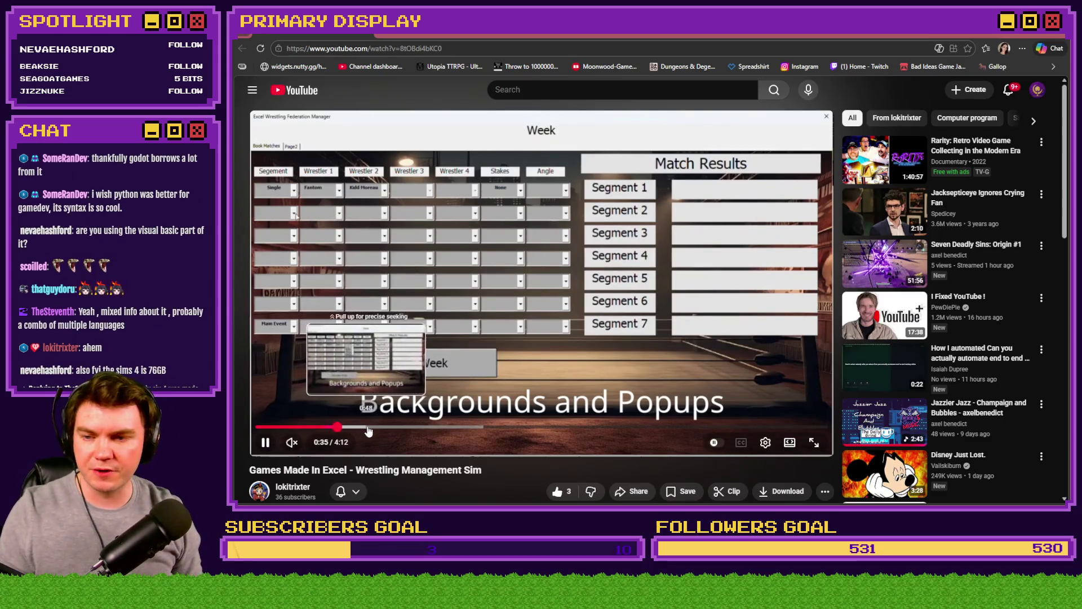
- Skip ahead through about 1:07, the Week 1 Inferno roster and 2:15 to the end
click(403, 427)
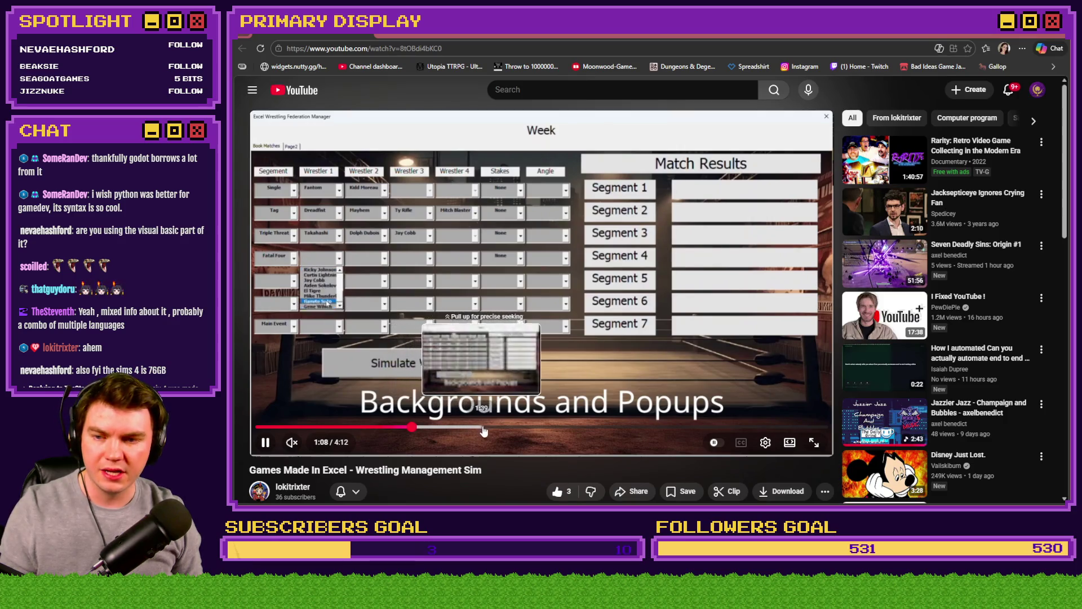
click(523, 428)
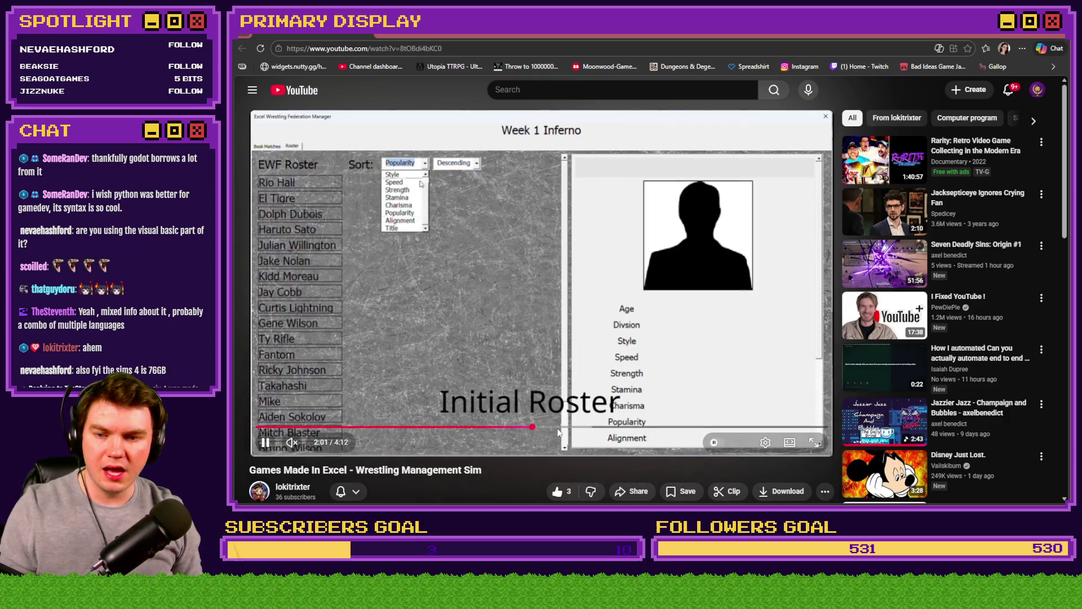
click(567, 430)
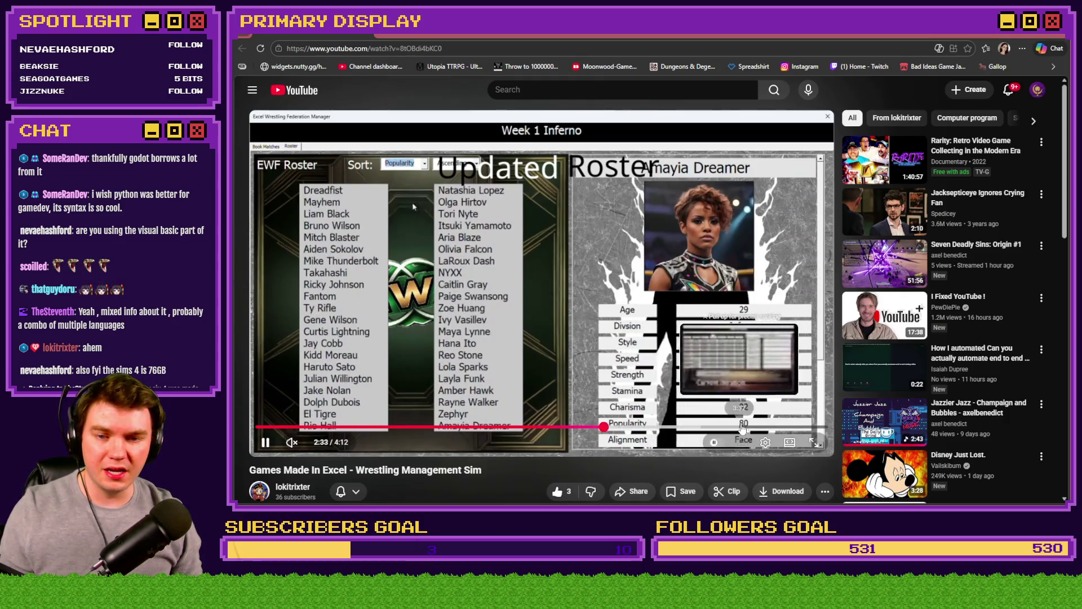
scroll(801, 428, down, 3)
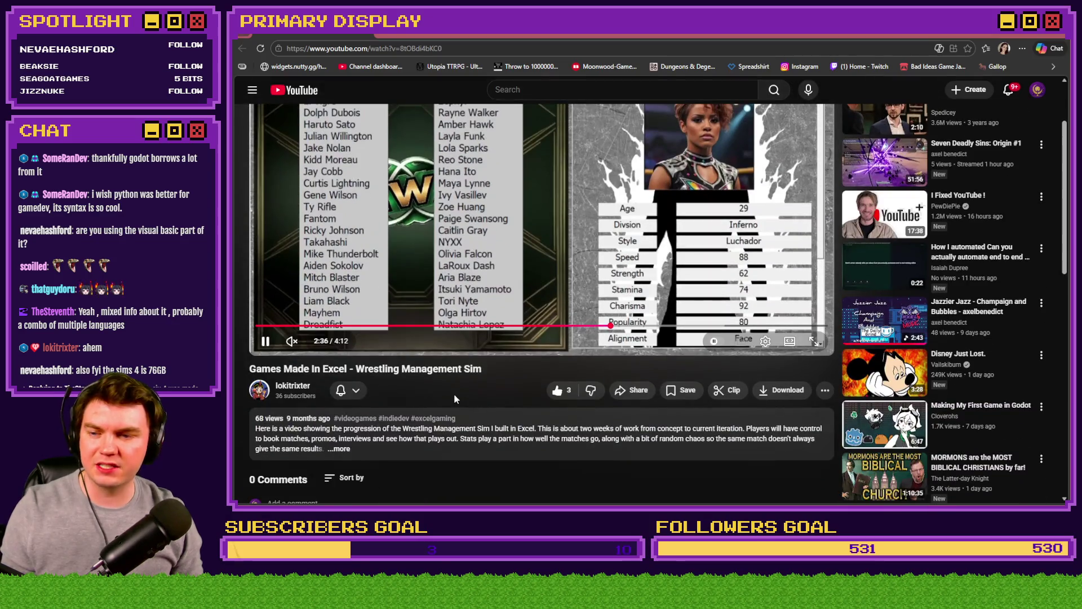
scroll(767, 428, up, 3)
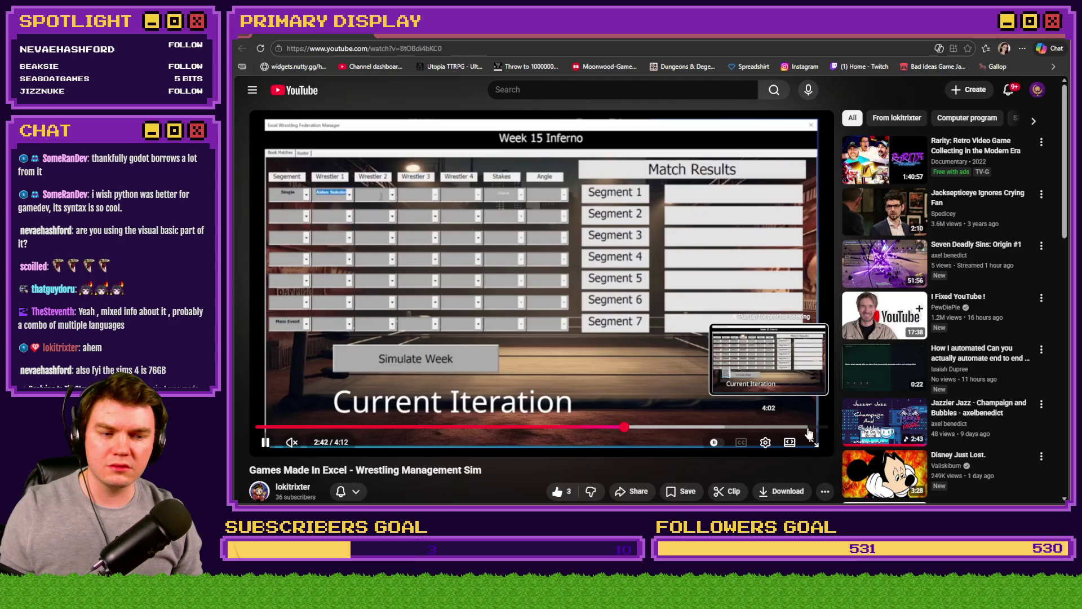
click(809, 428)
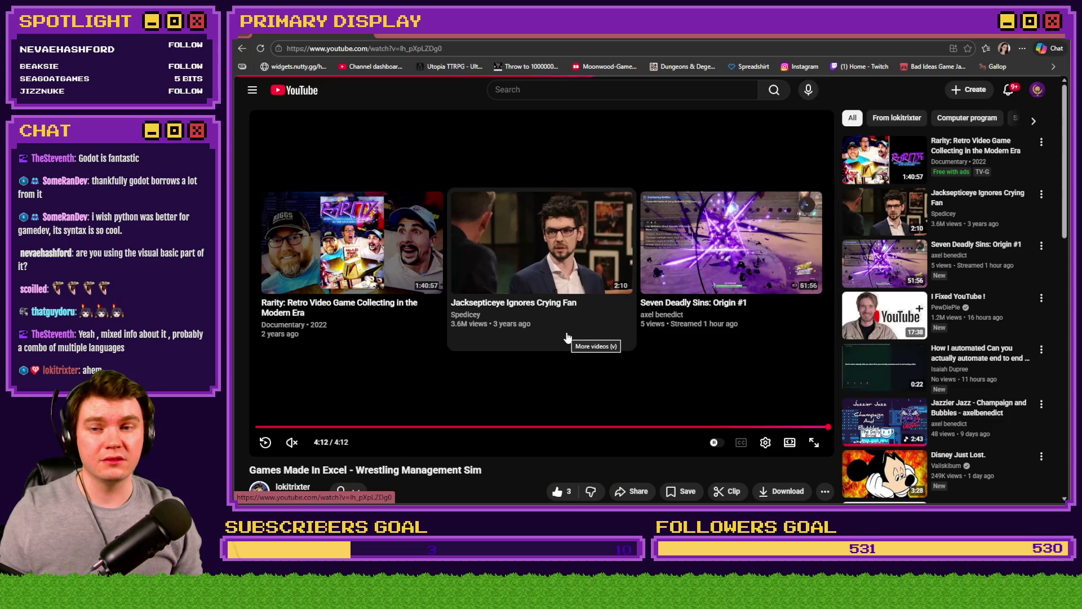
- Return to RPG Maker MZ and open common event 0020 chicken1
key(alt+Tab)
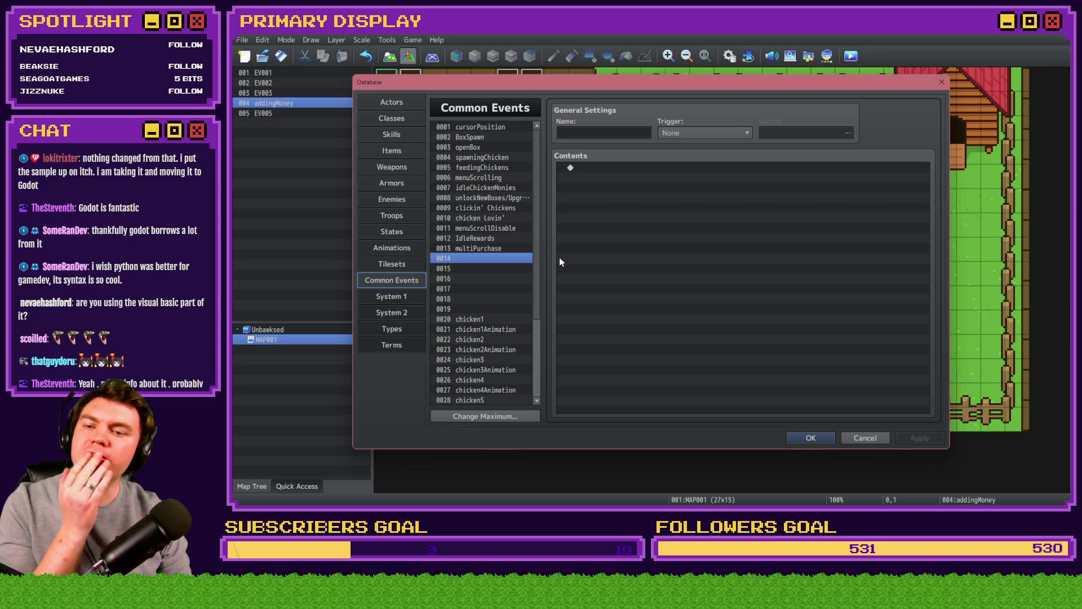
click(489, 318)
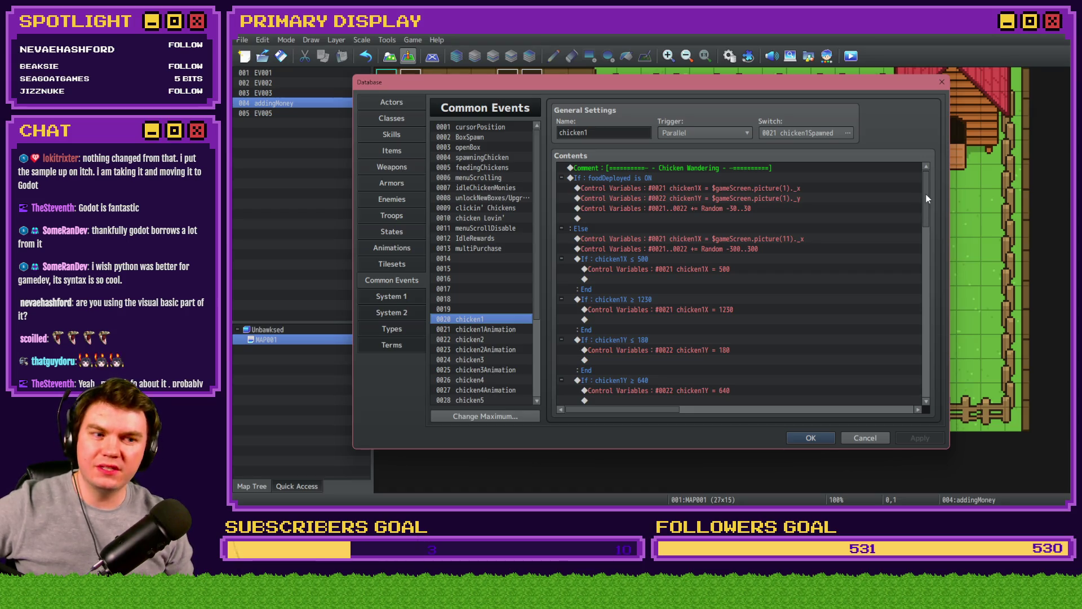
drag(927, 198, 928, 369)
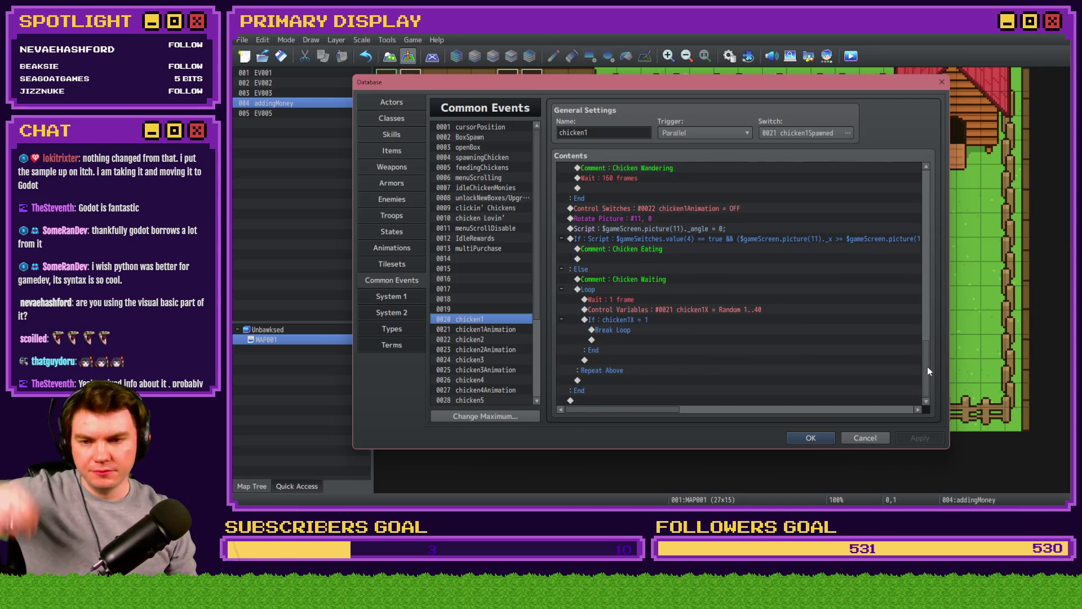
click(644, 320)
click(640, 333)
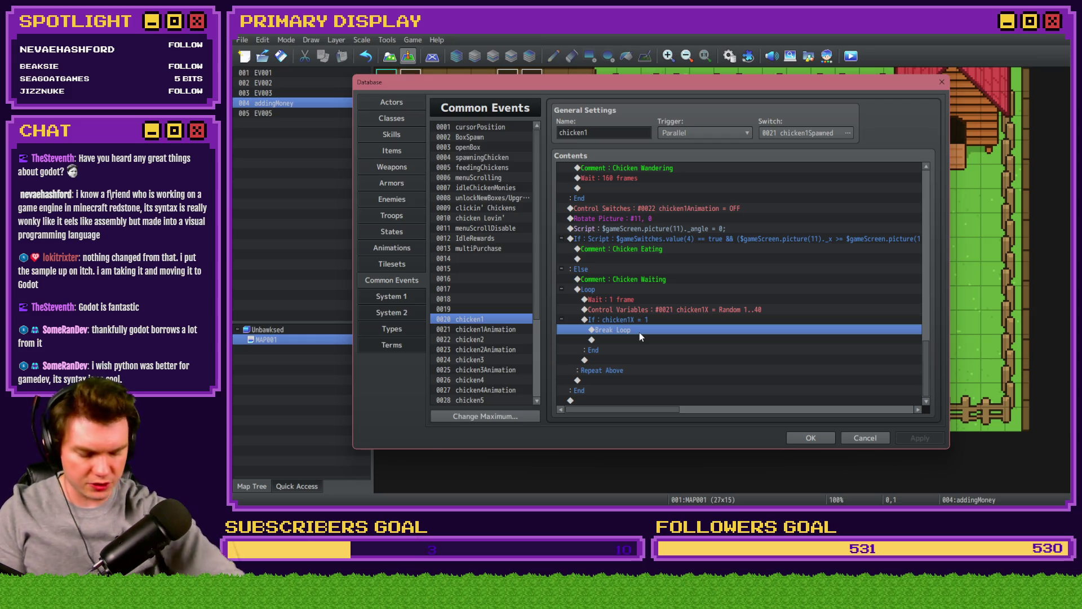
click(639, 323)
click(638, 330)
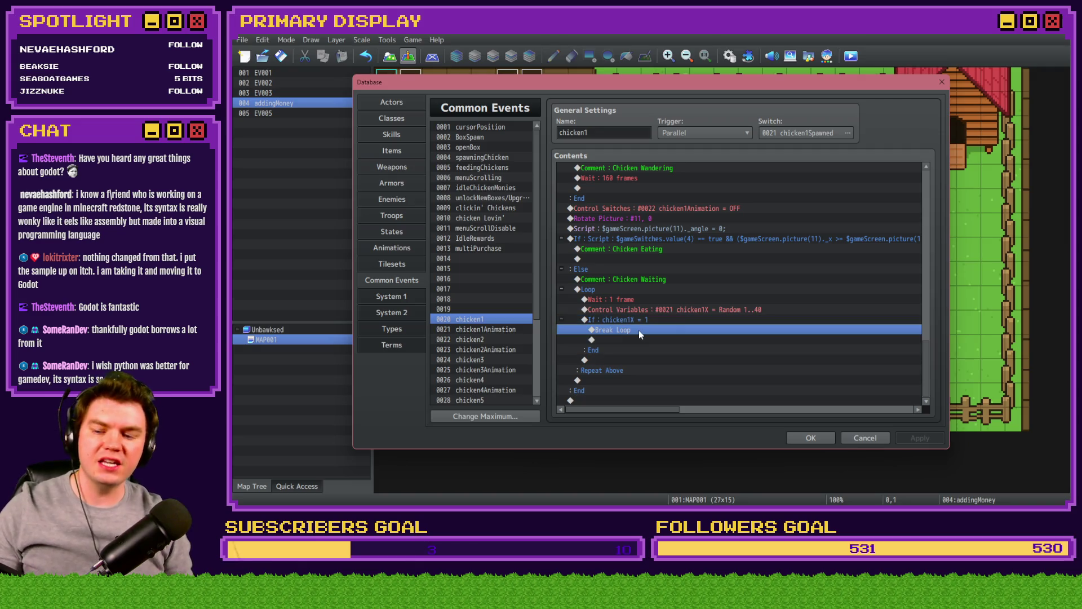
click(640, 320)
click(643, 319)
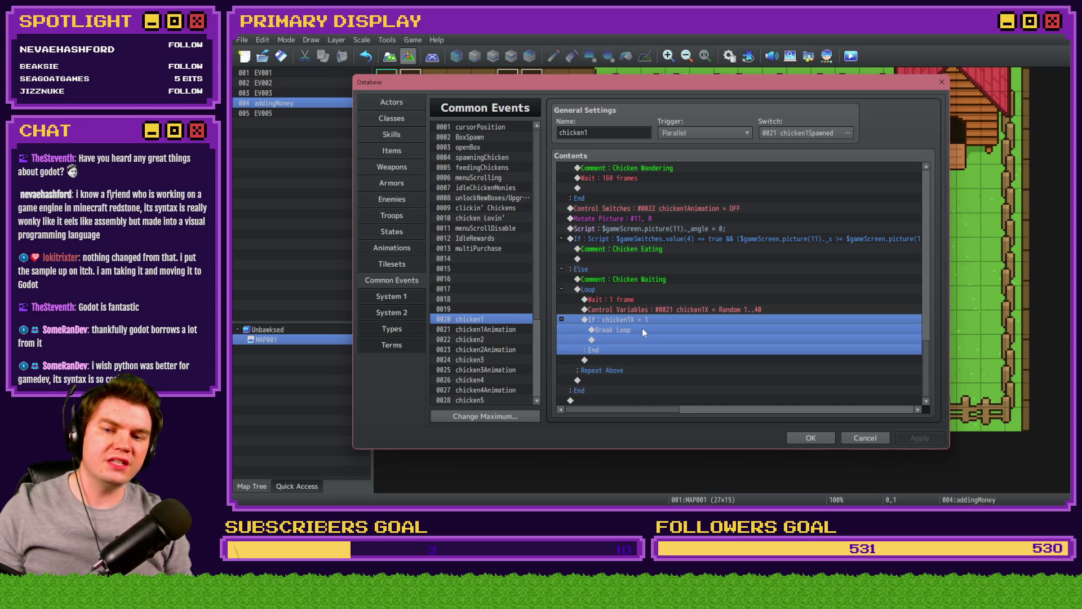
double_click(642, 327)
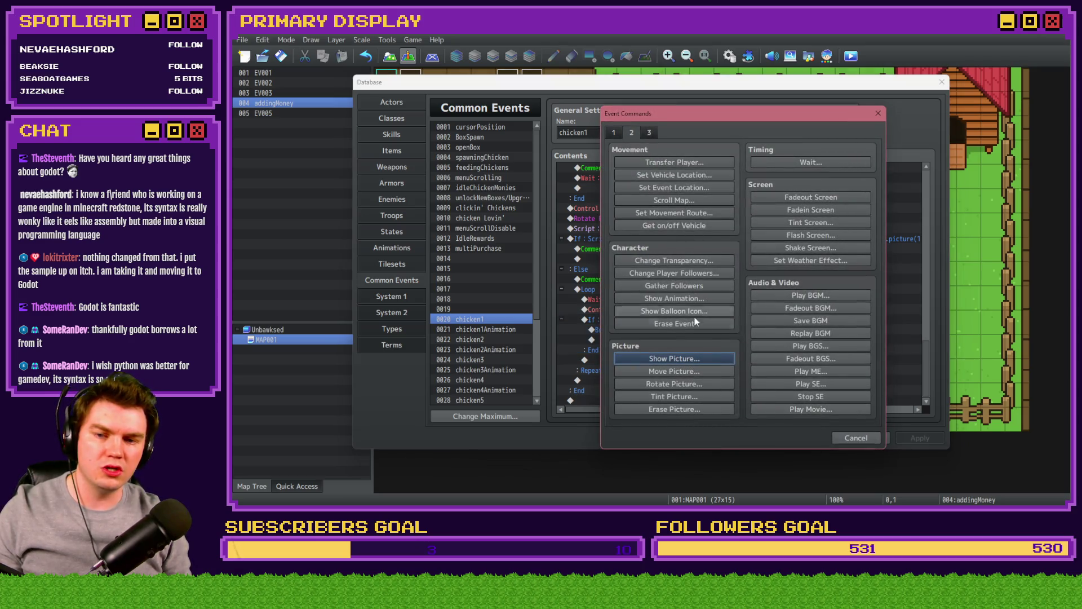
click(856, 438)
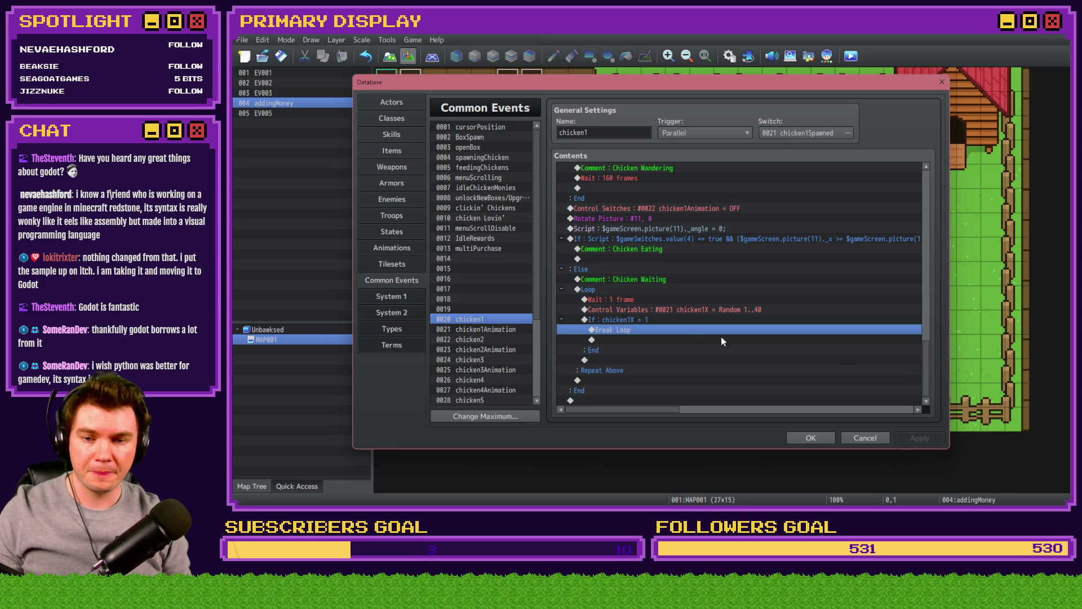
drag(926, 366, 931, 193)
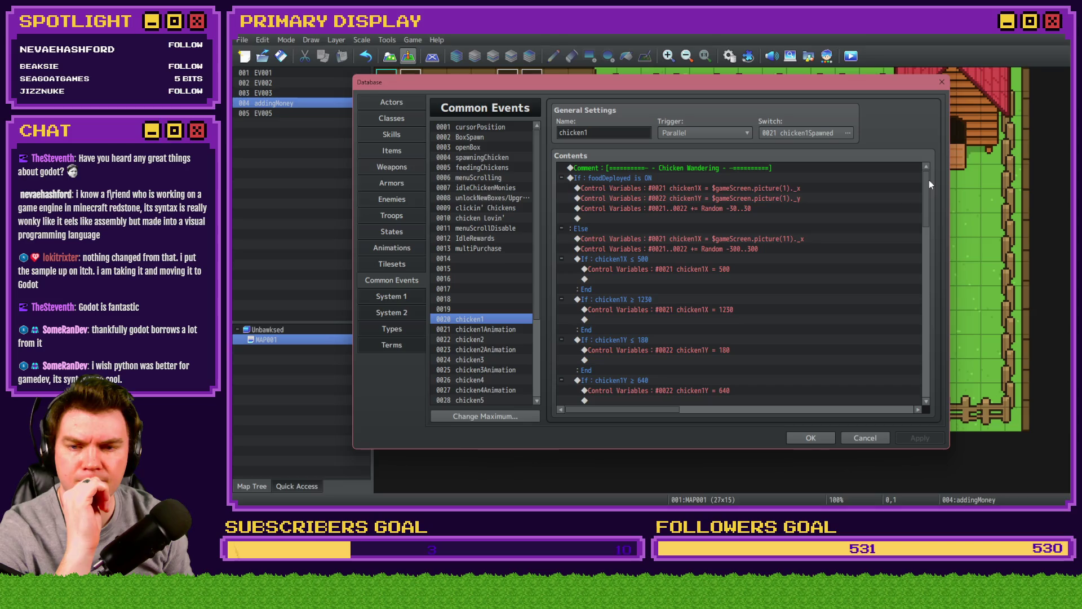
- Duplicate the chicken1X line and change it to set 0022 chicken1Y from the picture's _y
click(792, 241)
key(ctrl+c)
key(ctrl+v)
click(792, 240)
double_click(793, 248)
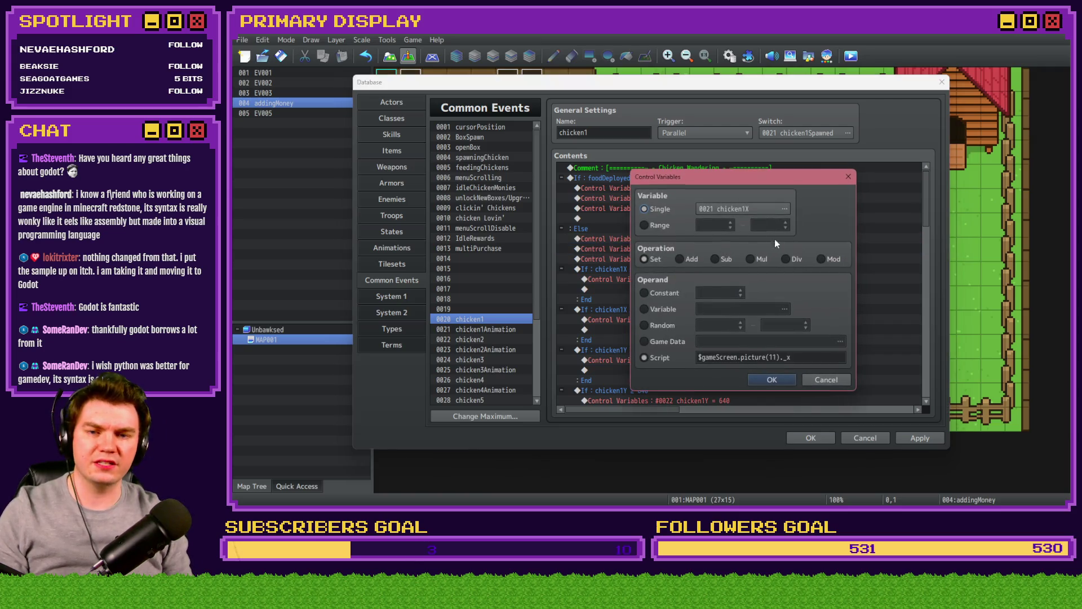
click(749, 210)
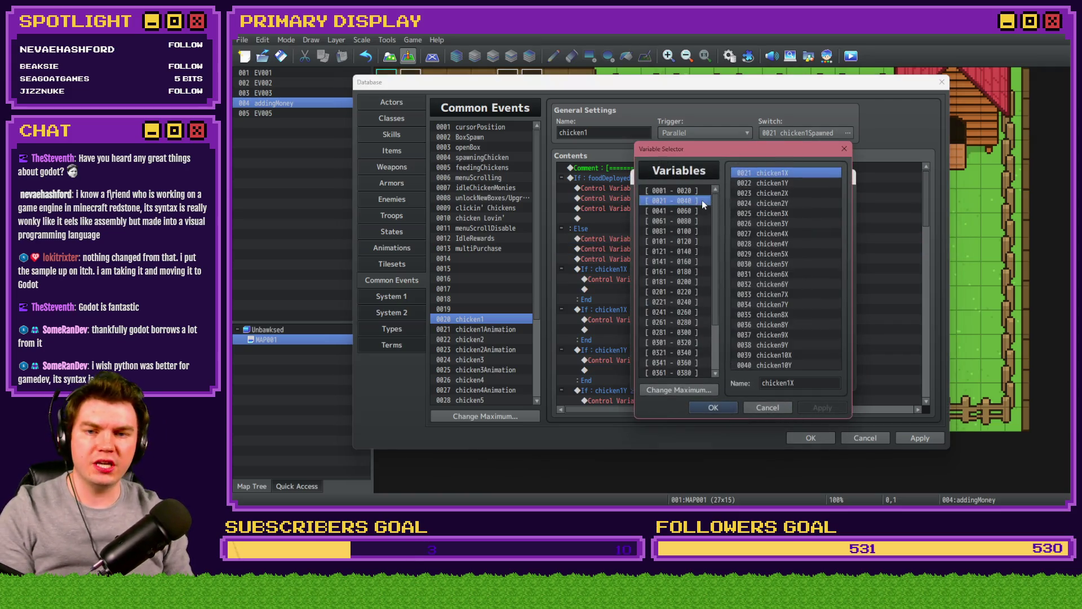
double_click(790, 186)
click(784, 357)
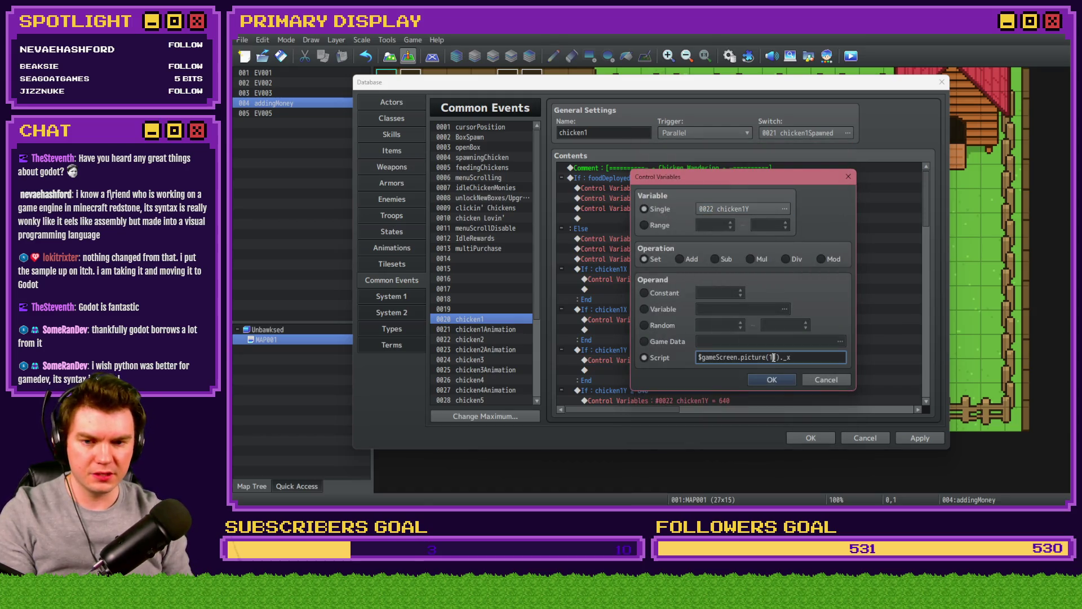
text(y)
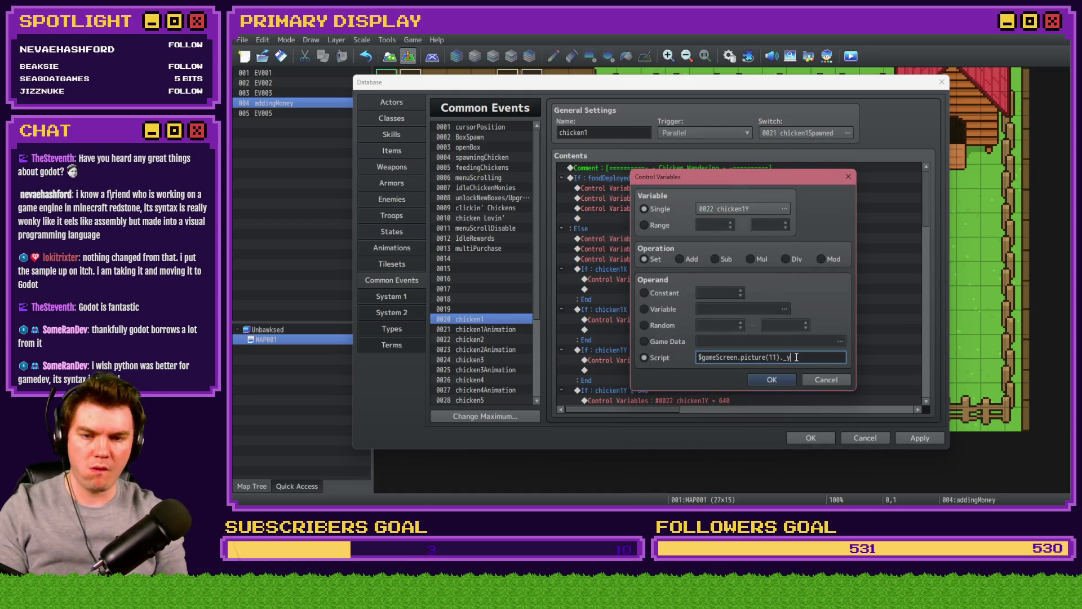
key(Return)
- Copy the chicken1X Random line into the If chicken1X = 1 block as Random 1..10
drag(927, 194, 926, 380)
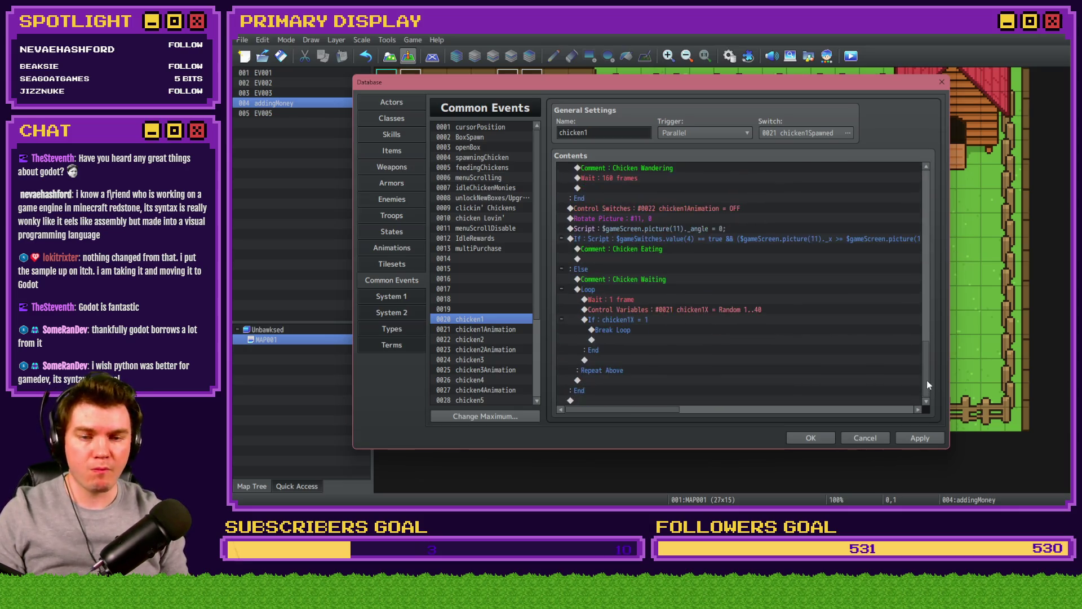
click(631, 320)
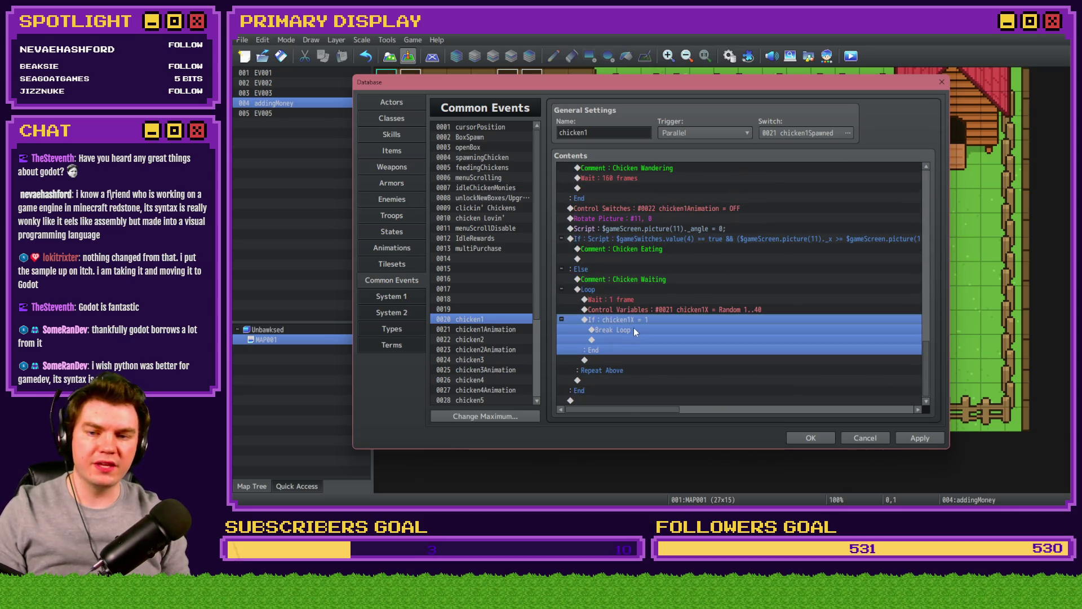
click(640, 309)
key(ctrl+c)
click(638, 330)
key(ctrl+v)
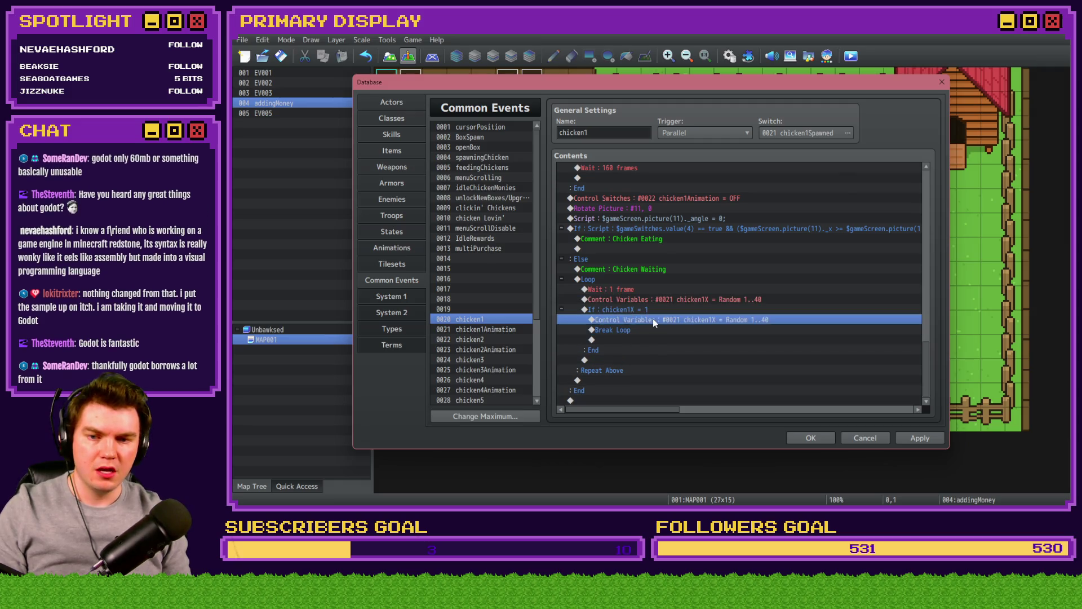
double_click(653, 319)
double_click(779, 325)
text(10)
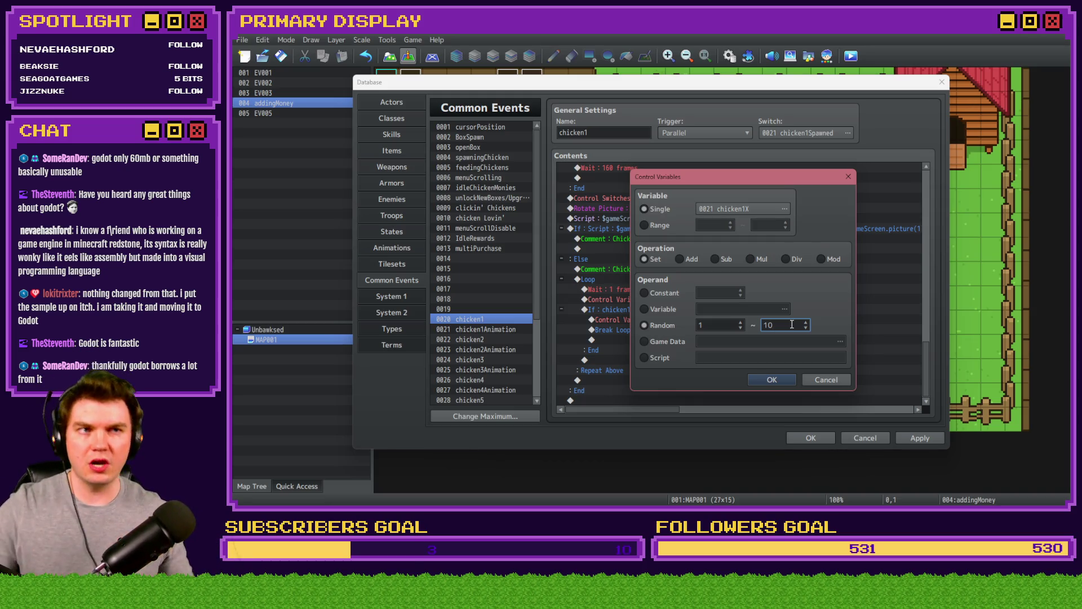
click(768, 380)
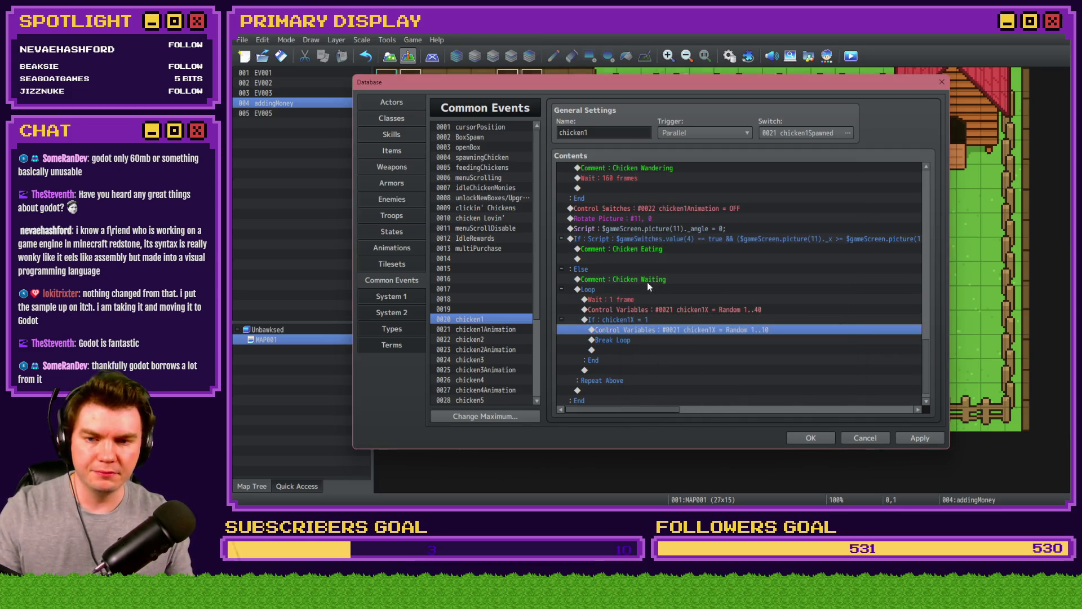
- Insert a Conditional Branch testing variable chicken1Y equal to 1 after the chicken1X re-roll
double_click(652, 340)
click(614, 130)
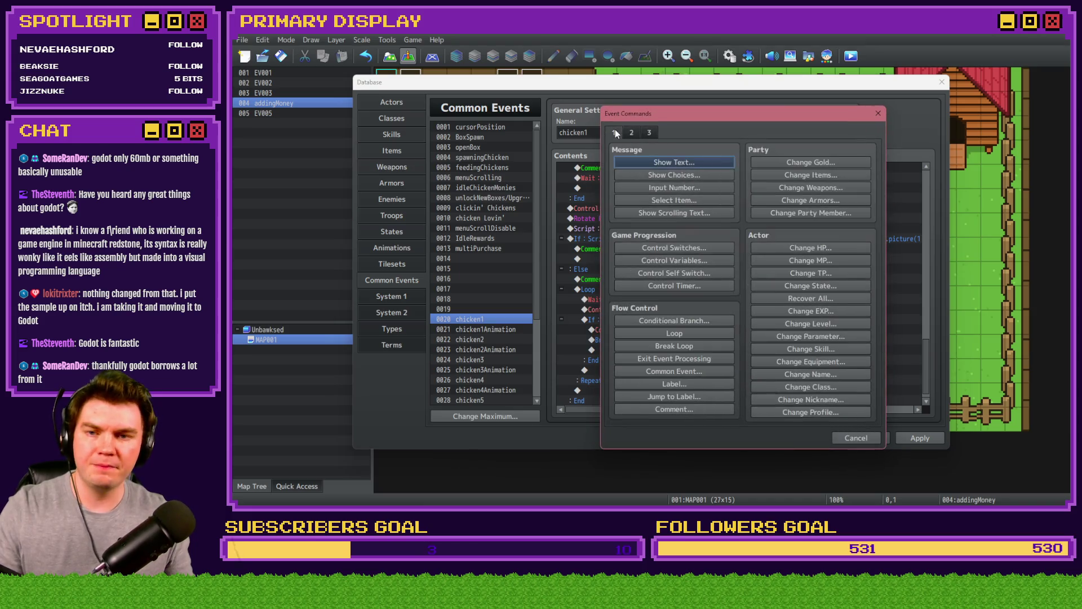
click(679, 260)
click(723, 232)
click(776, 180)
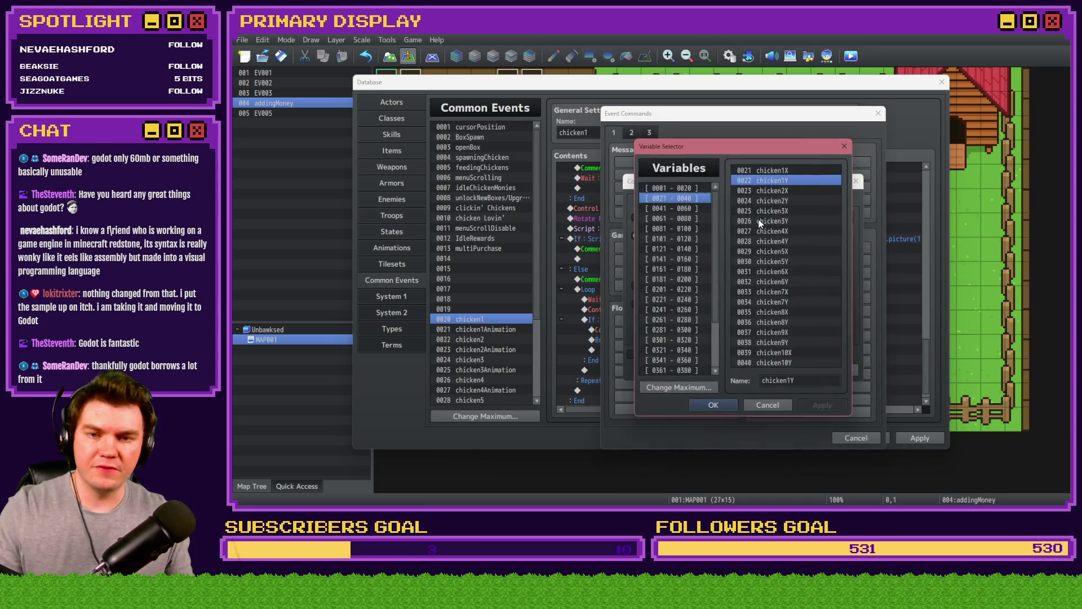
double_click(776, 181)
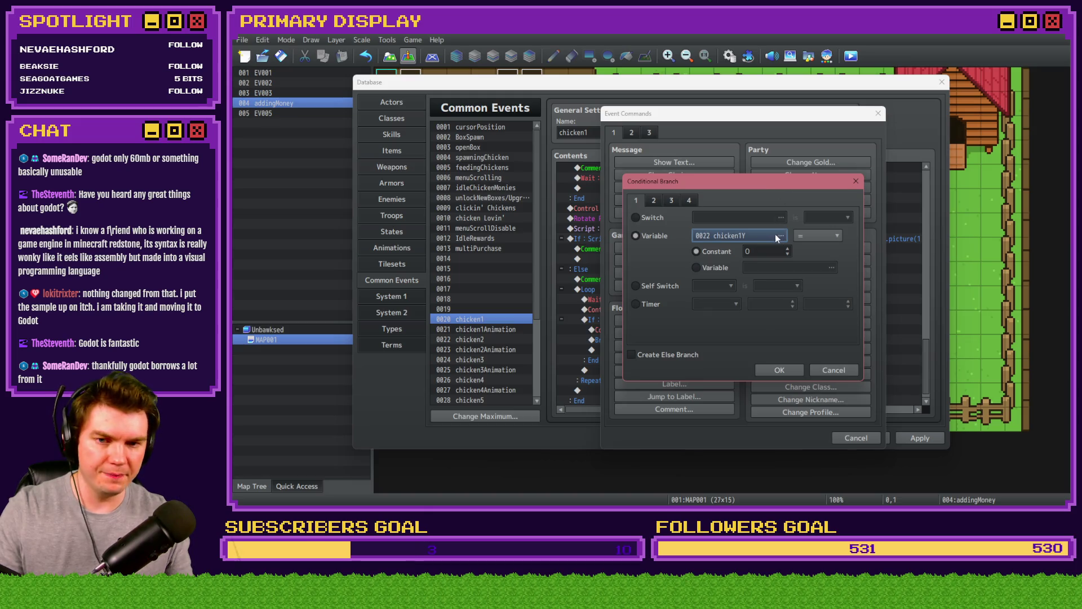
click(758, 253)
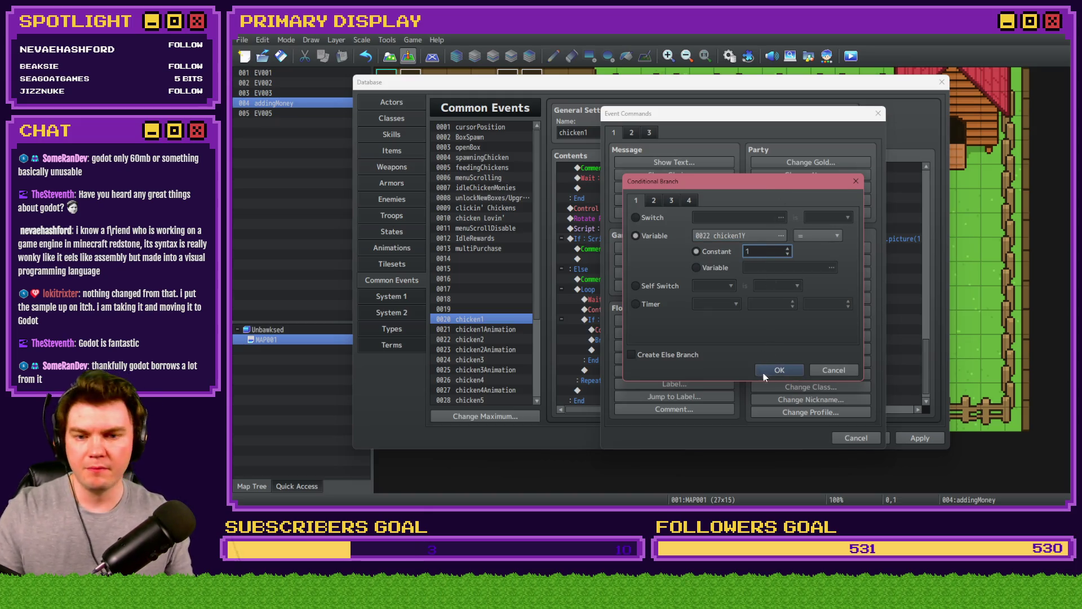
click(766, 371)
- Switch that branch to a Script condition, typing v.chicken1Y === 1 &&
double_click(635, 343)
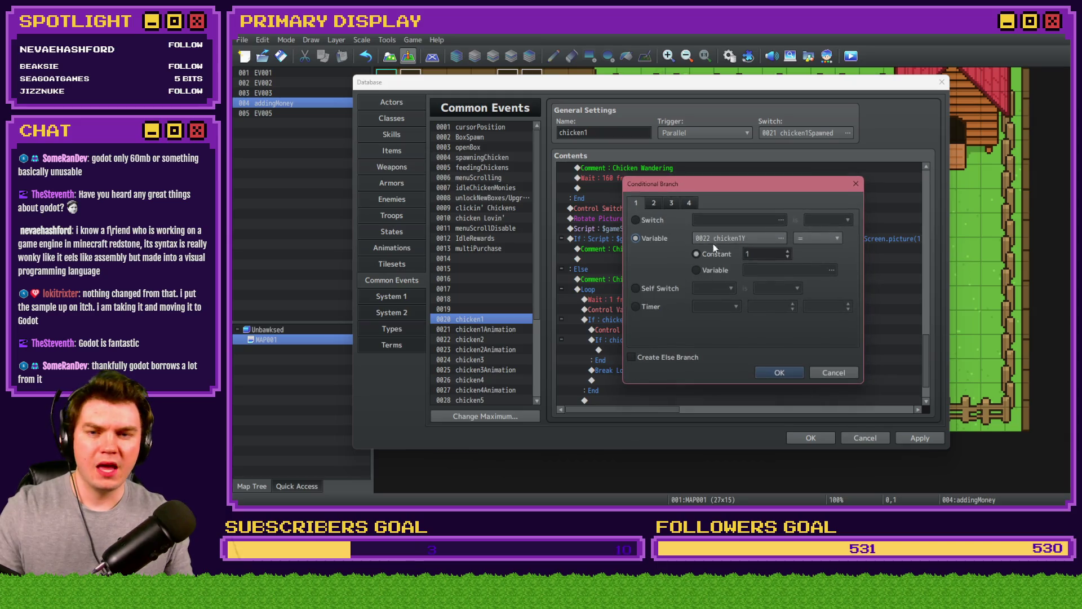
click(689, 203)
click(636, 332)
text(v.chicken)
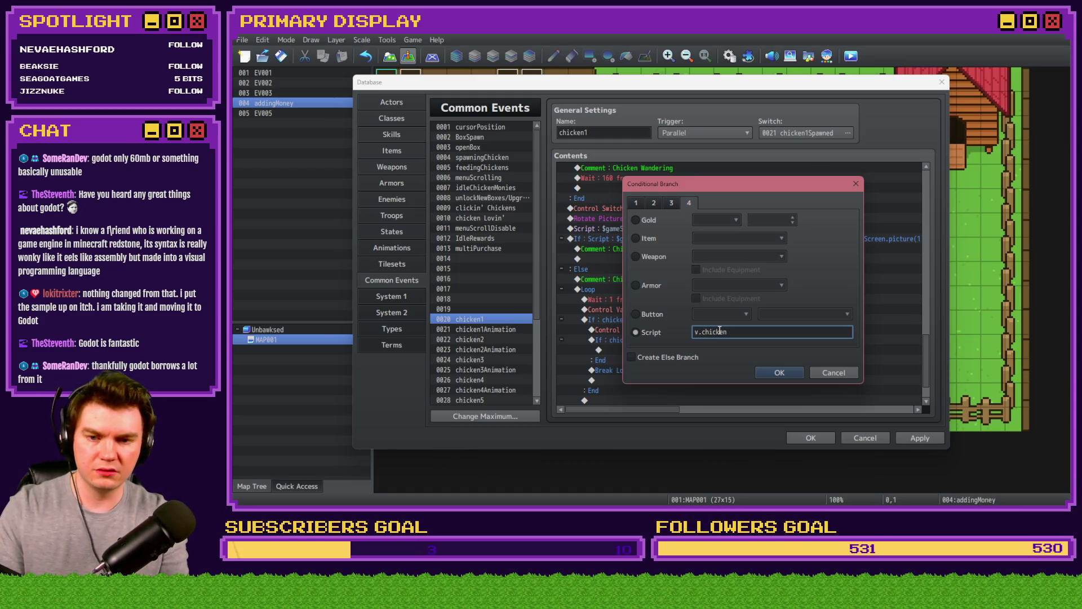
text(1y)
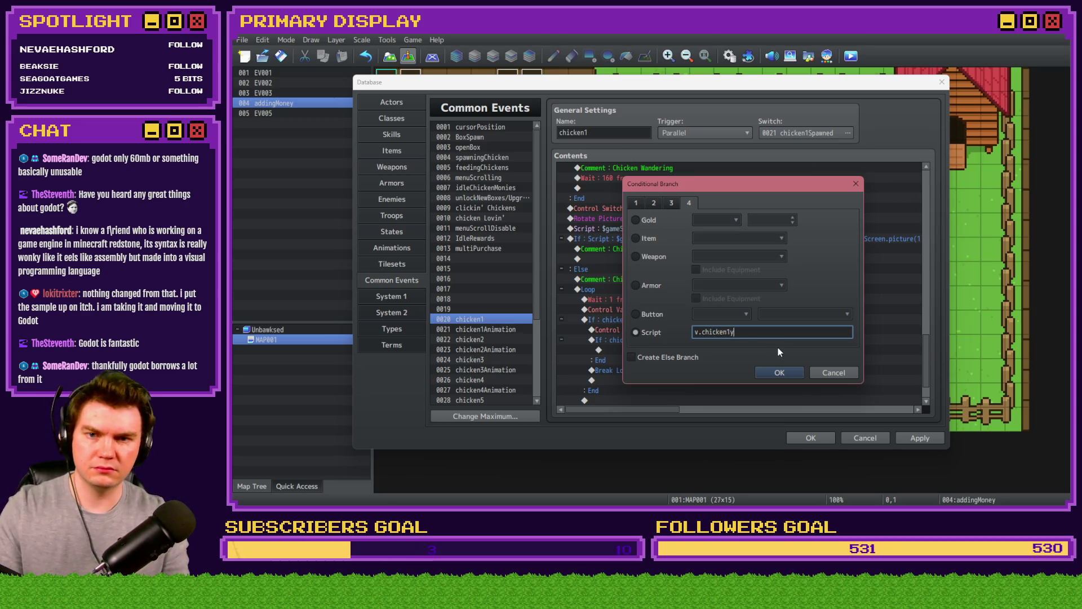
mouse_move(730, 187)
mouse_down()
mouse_move(942, 263)
mouse_move(888, 255)
mouse_move(794, 370)
mouse_move(753, 347)
mouse_up()
key(BackSpace)
text(Y)
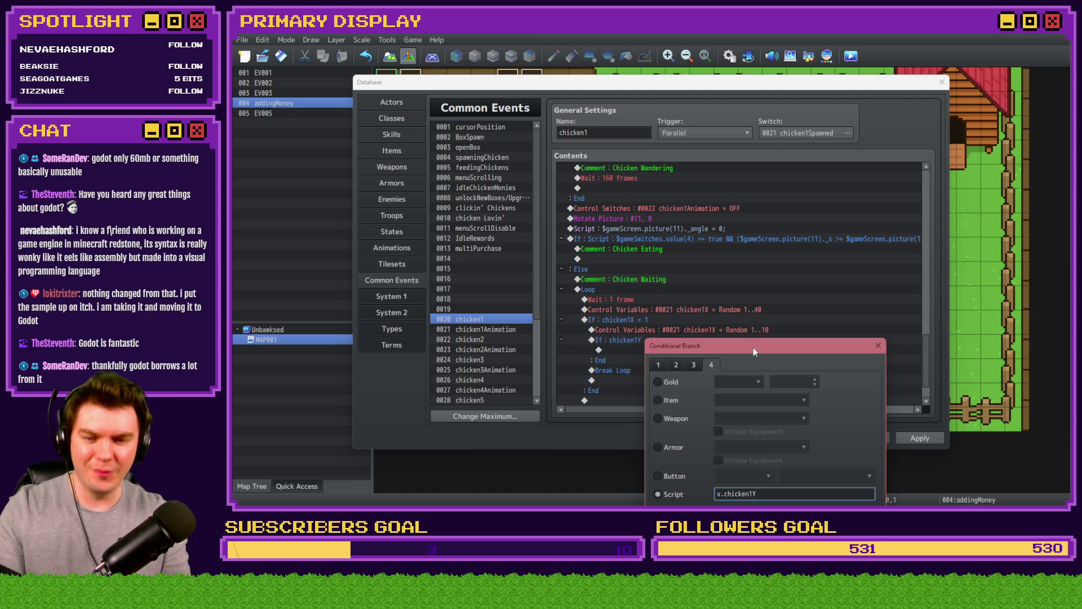
text( === 1)
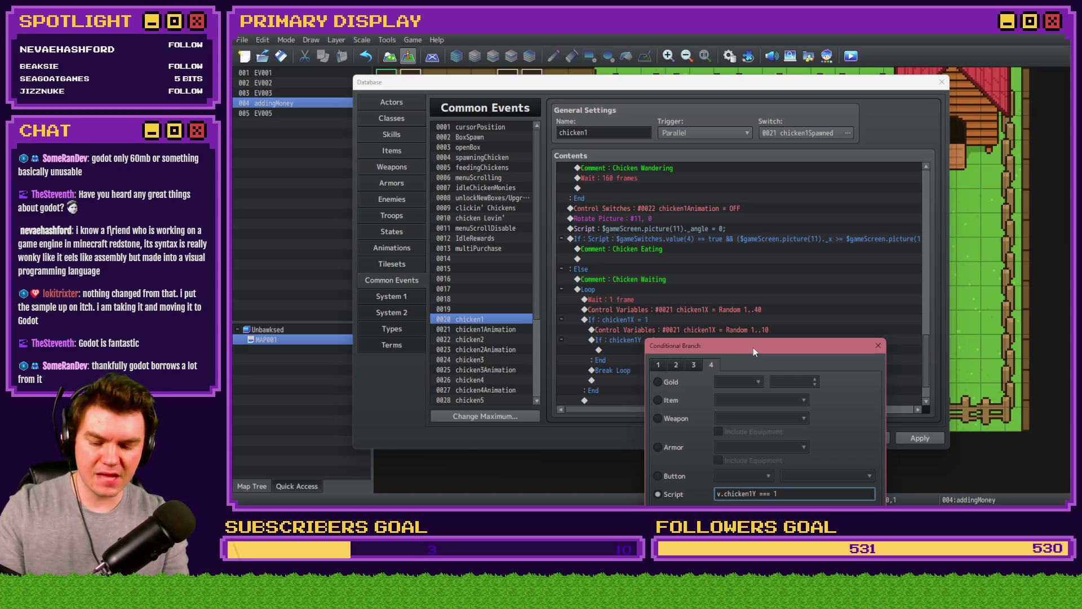
text( &&)
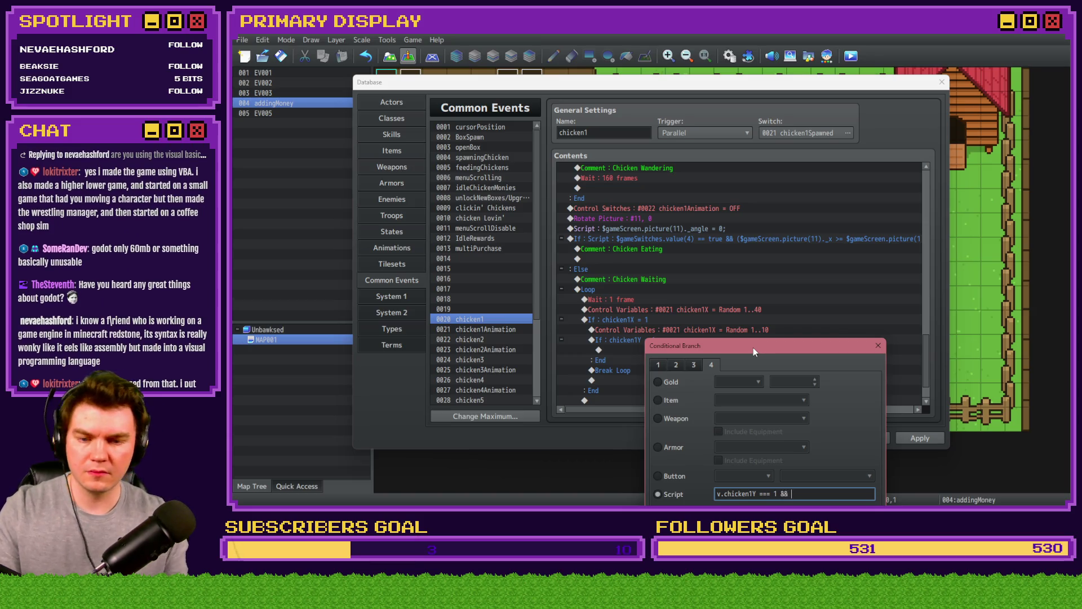
- Confirm the script condition and begin a Control Variables command inside the new branch
key(Return)
double_click(661, 327)
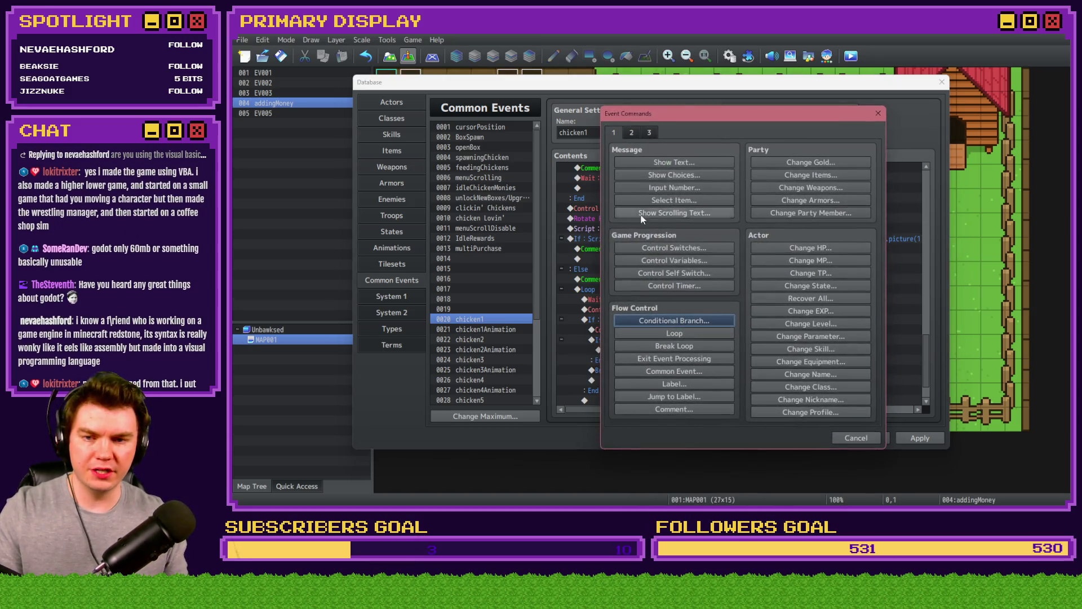
click(674, 260)
click(758, 257)
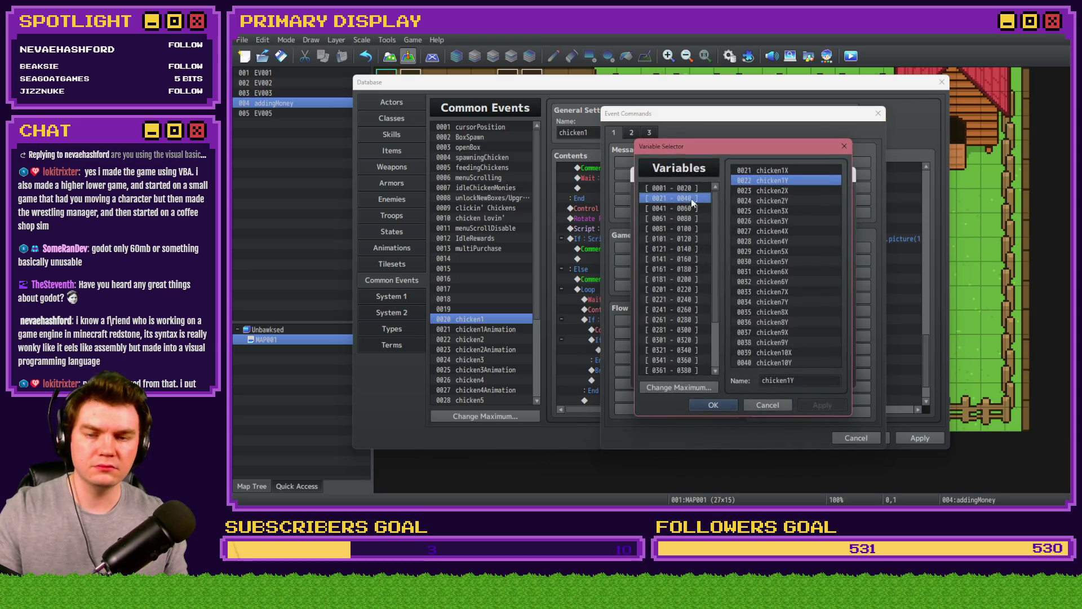
- Browse to the empty 0181–0200 range and name variable 0181 chicken1
key(Down)
key(Down)
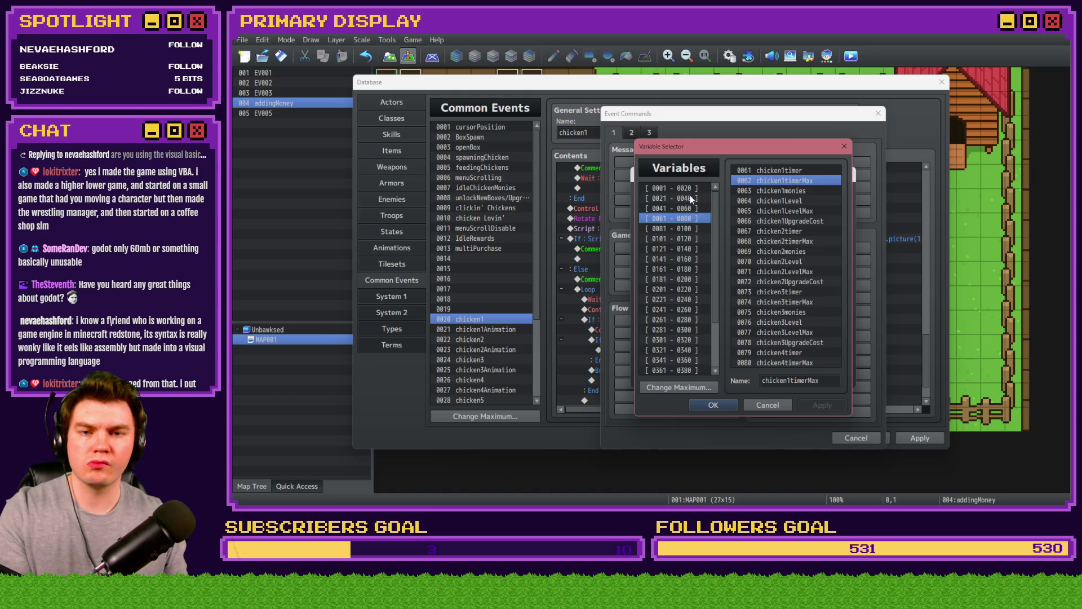
key(Up)
key(Up)
key(Down)
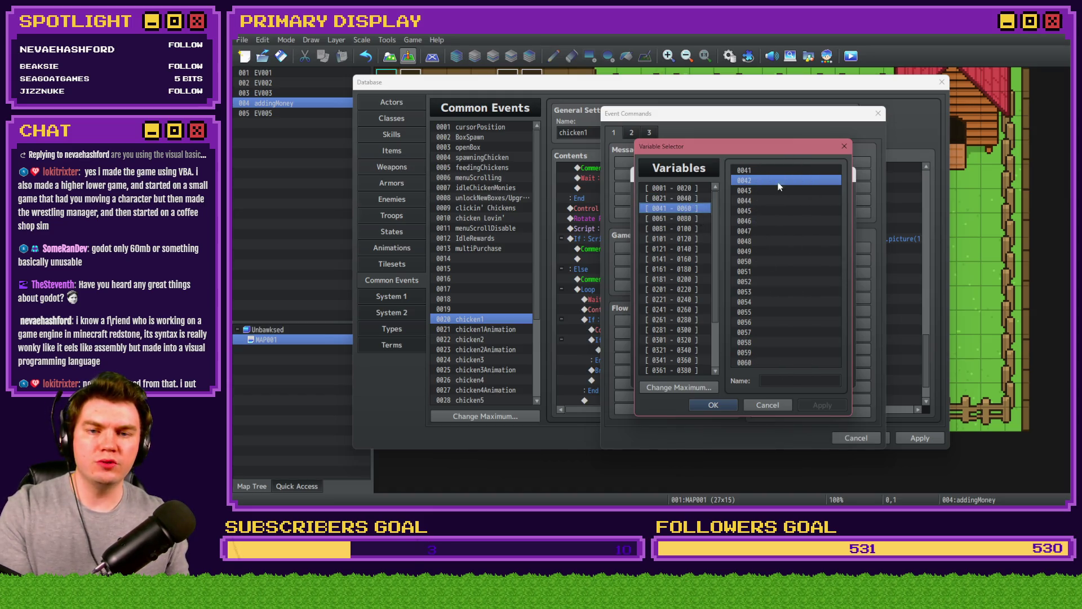
key(Up)
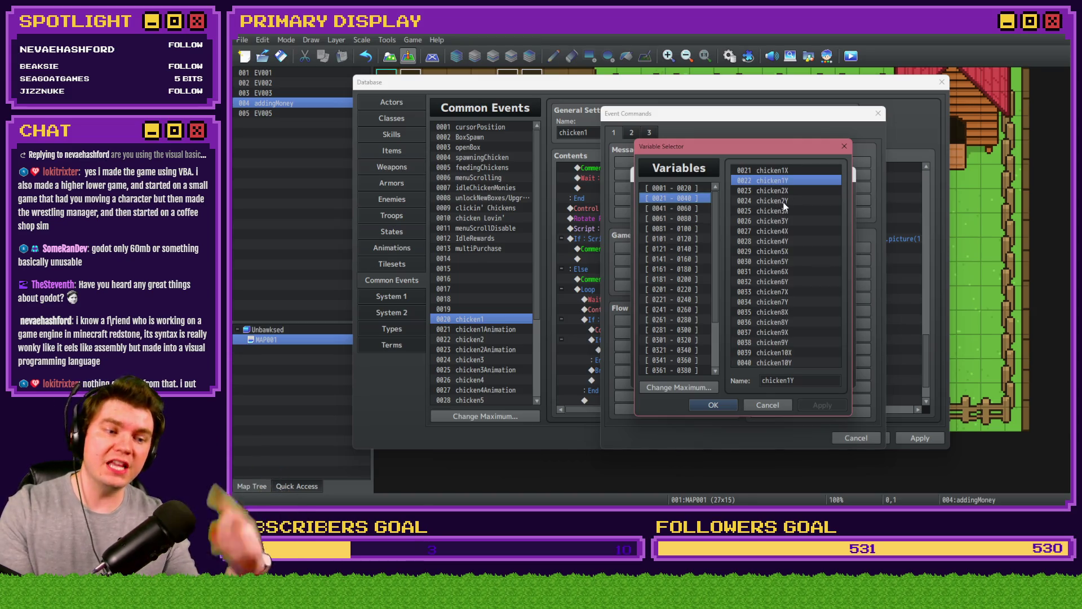
key(Down)
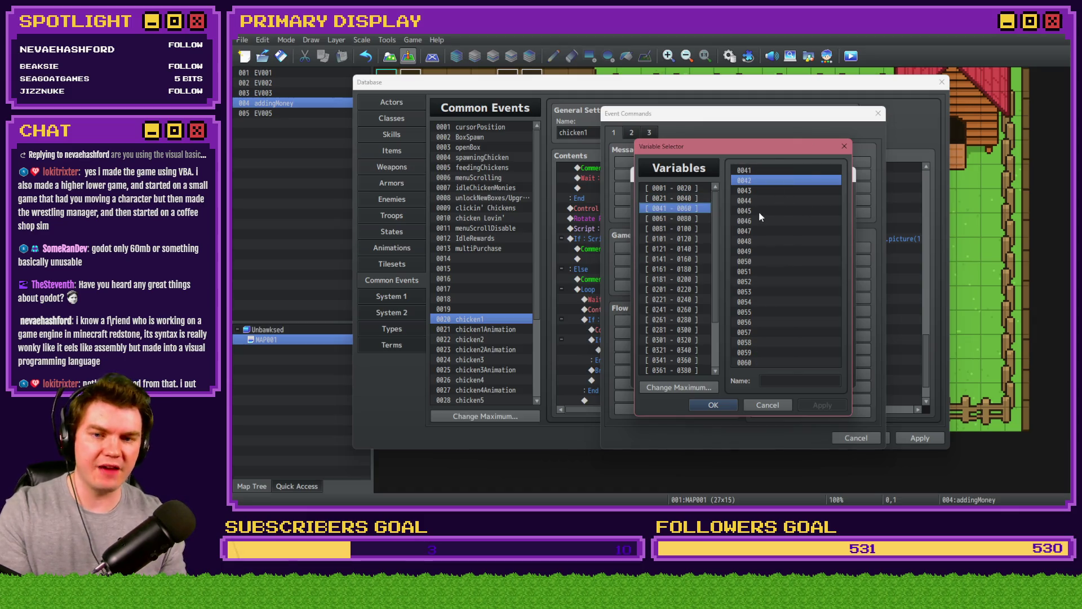
key(Up)
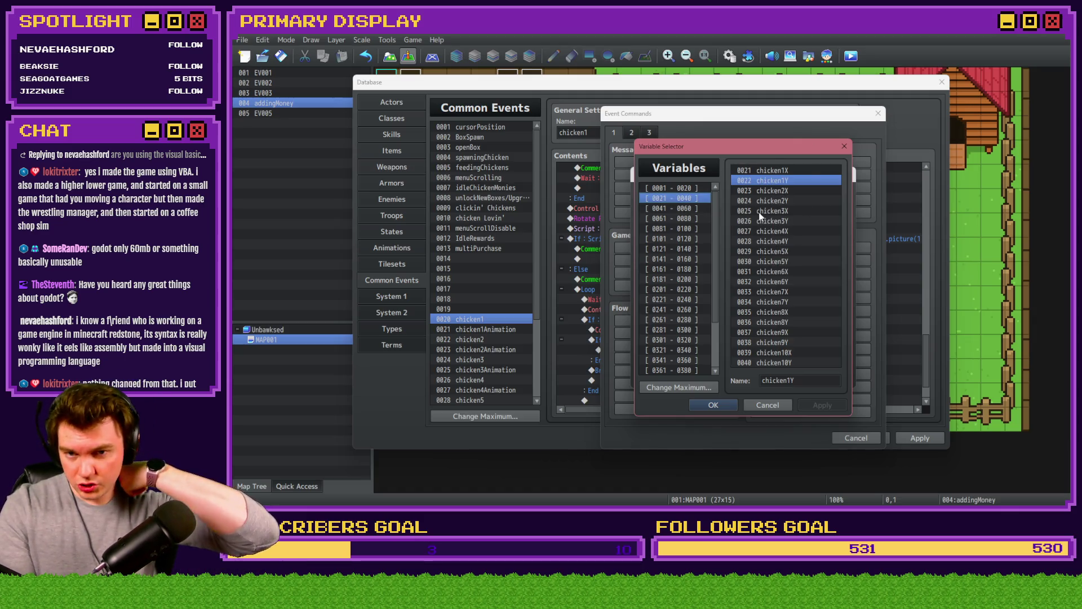
key(Down)
key(Down)
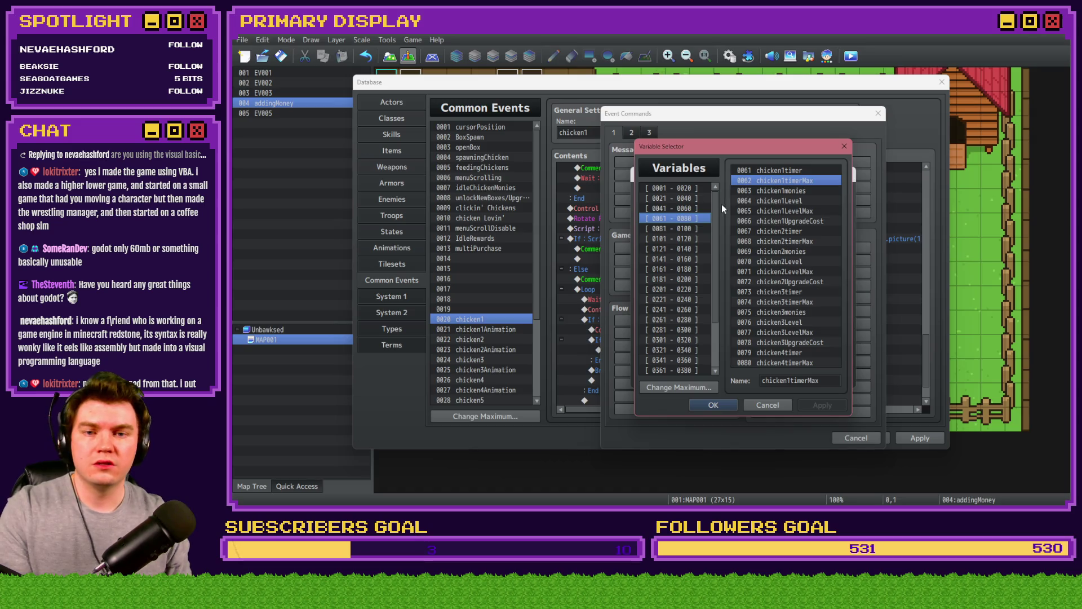
key(Down)
key(Down)
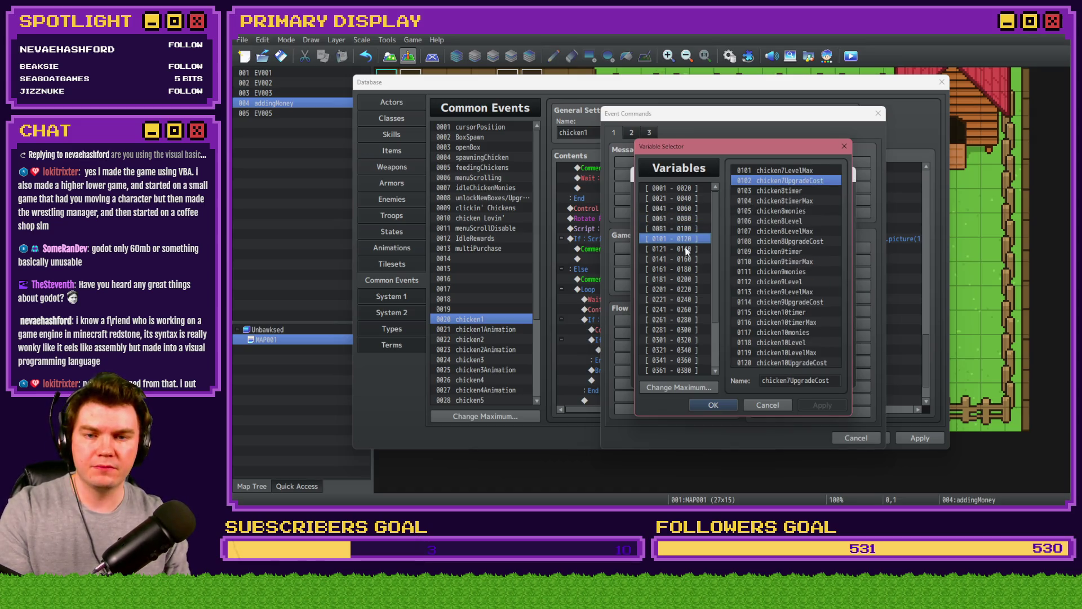
key(Down)
key(Down)
key(Down)
key(Down)
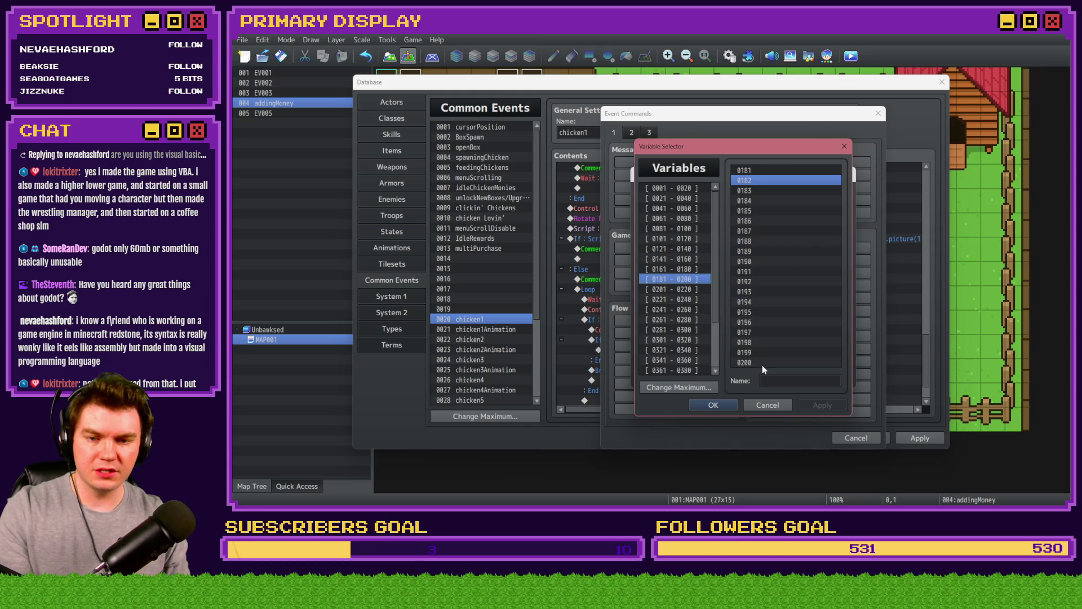
click(753, 169)
click(806, 375)
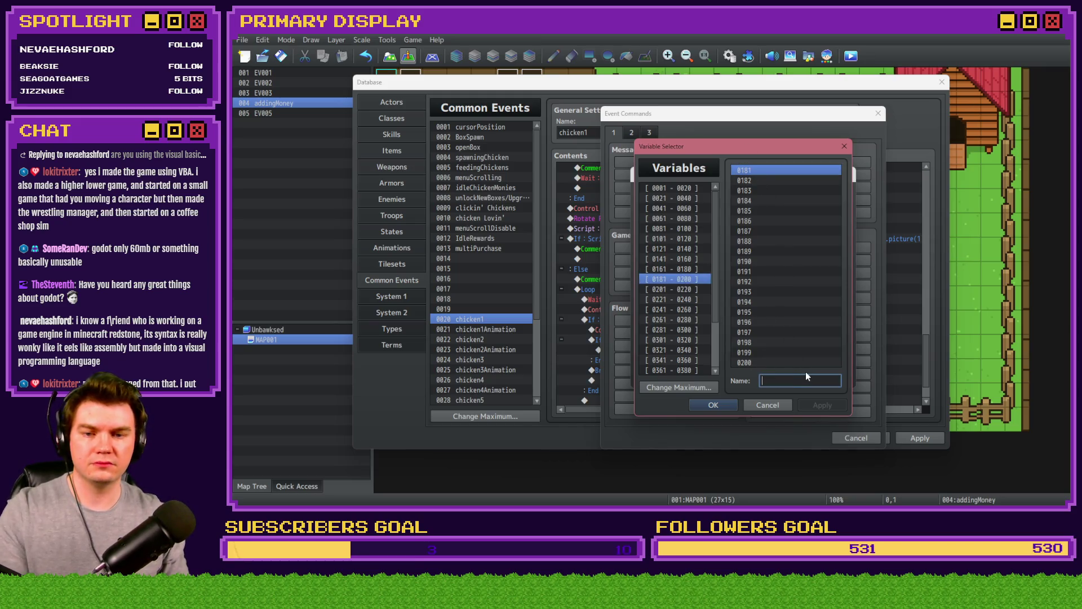
text(chicken)
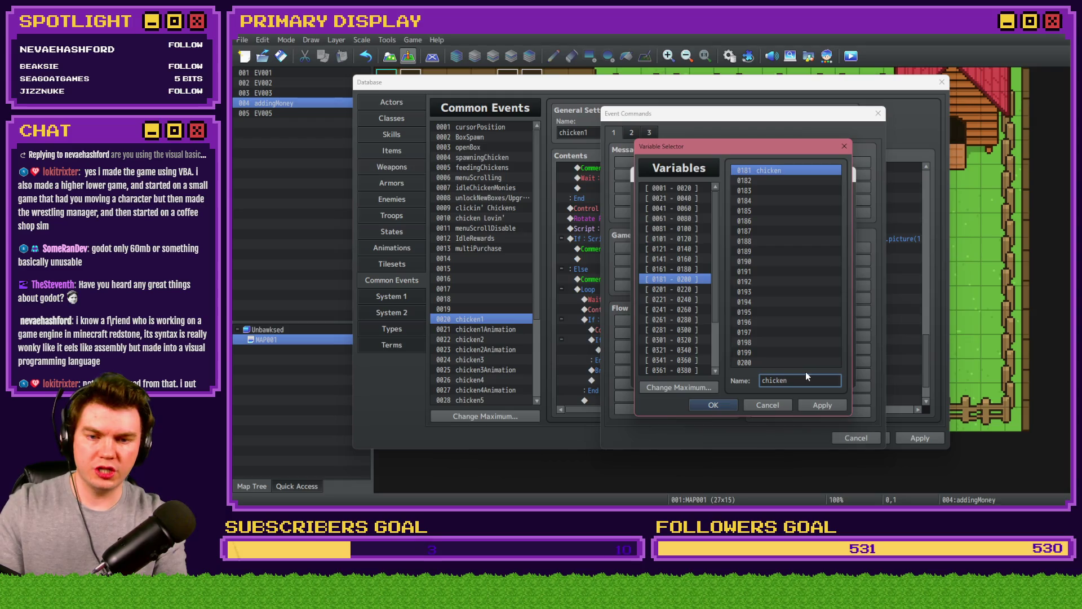
text(1)
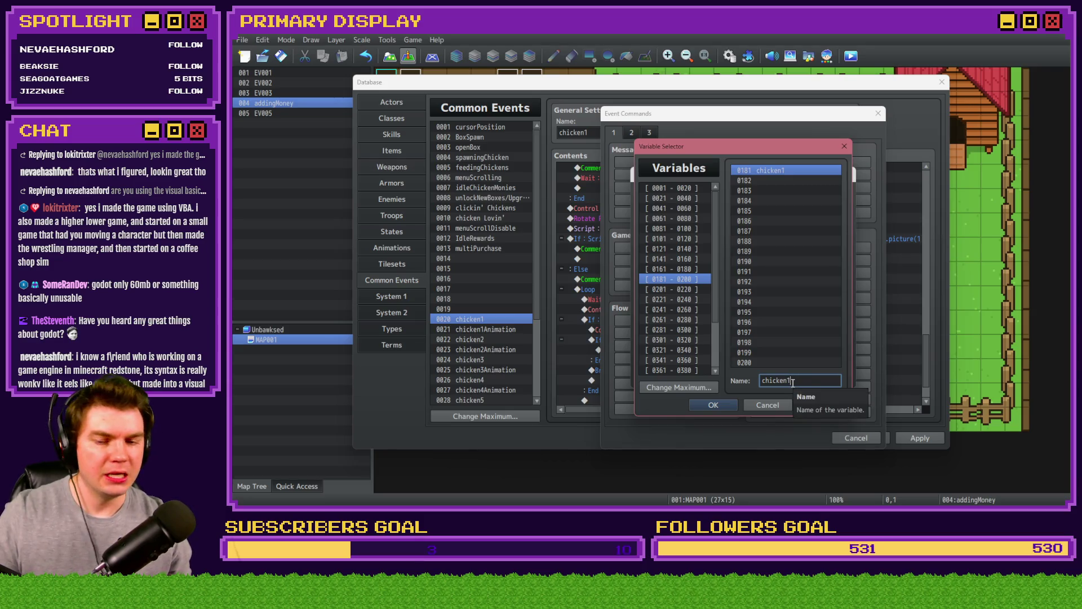
- Erase the chicken1 name from variable 0181 and close the Variable Selector
key(ctrl+a)
key(BackSpace)
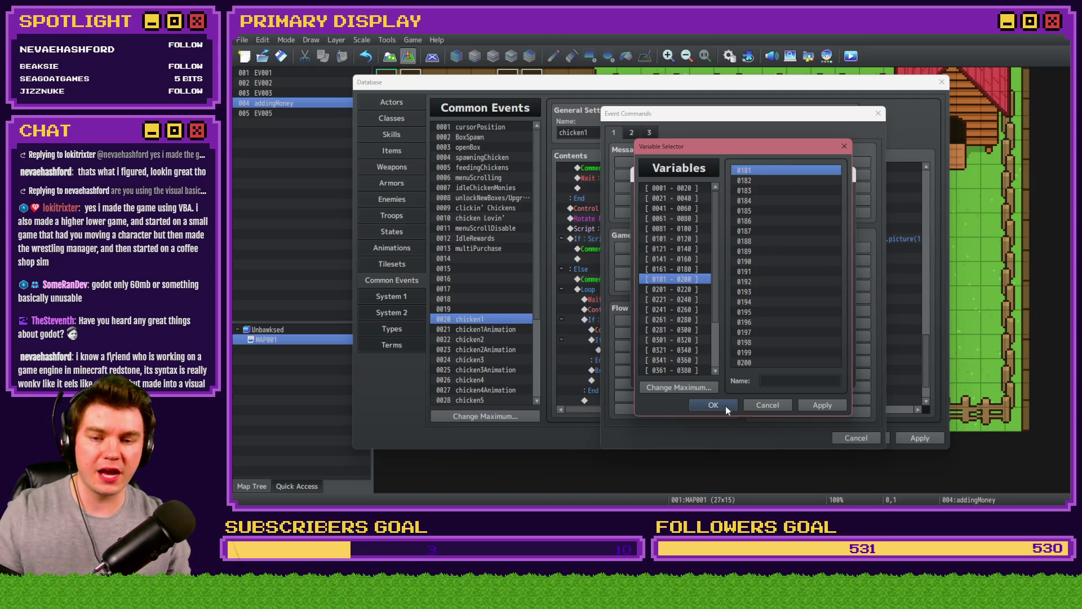
click(756, 405)
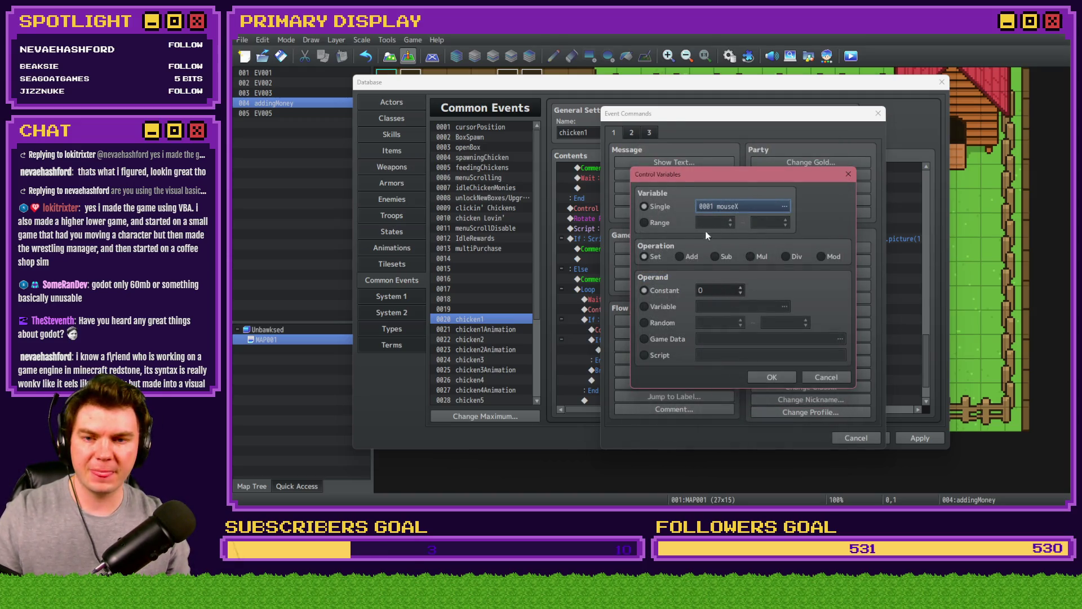
- Discard the variable command and browse the Control Switches list without changing anything
click(826, 377)
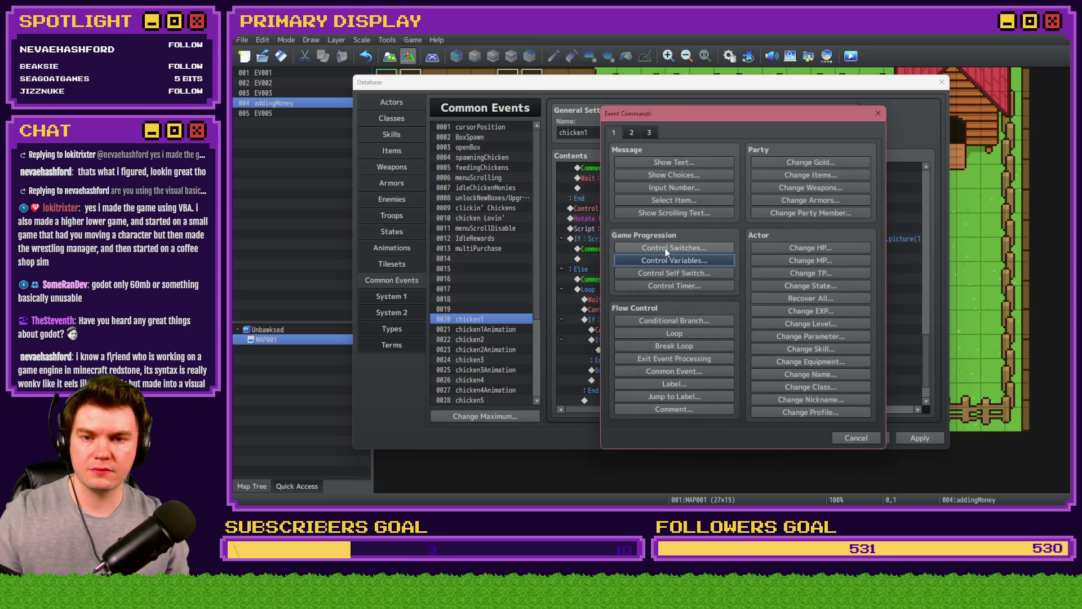
click(665, 248)
click(743, 258)
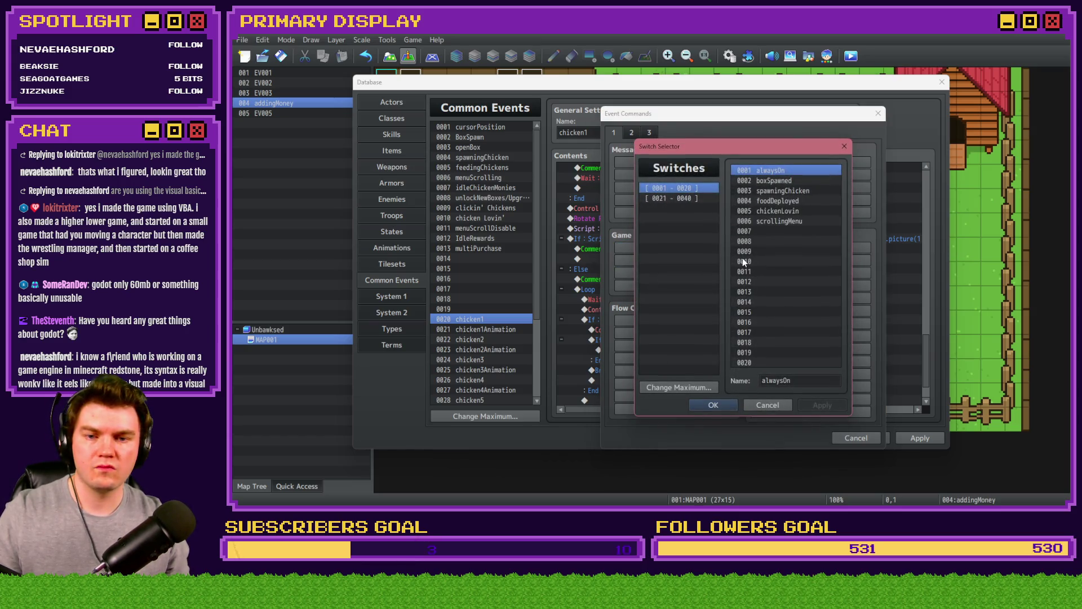
click(766, 403)
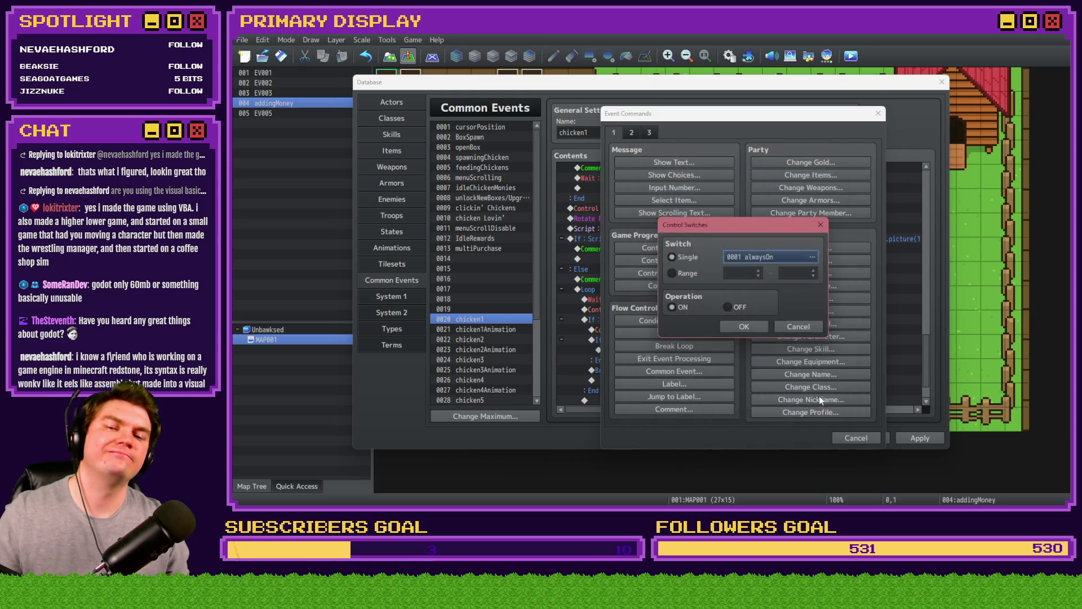
click(799, 327)
- Reopen Control Variables, choose variable 0181 and name it chicken1Egg
click(677, 260)
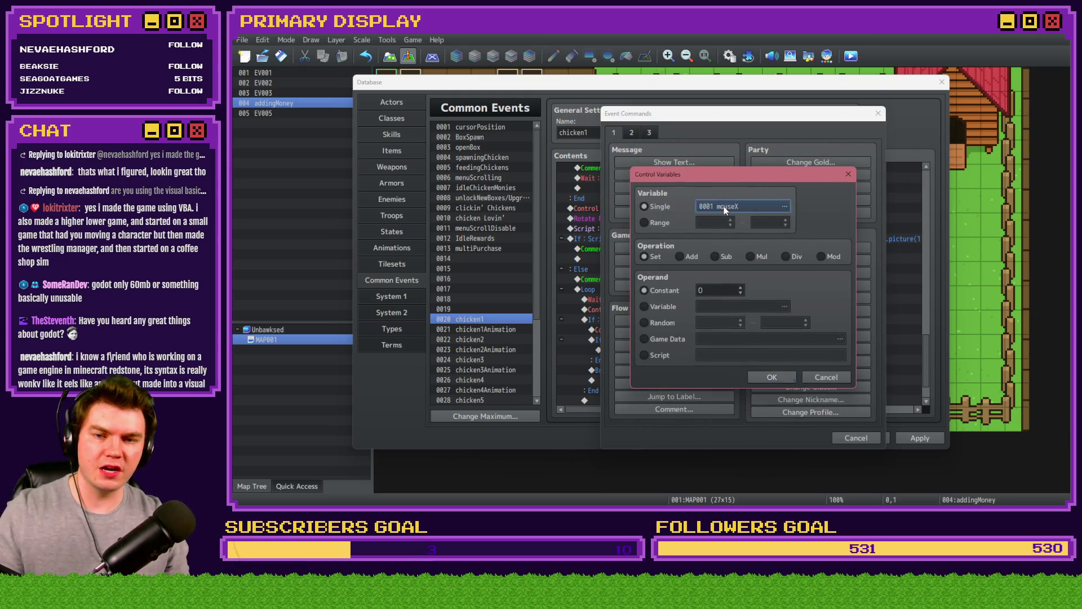
click(724, 207)
click(690, 260)
key(Up)
key(Up)
key(Up)
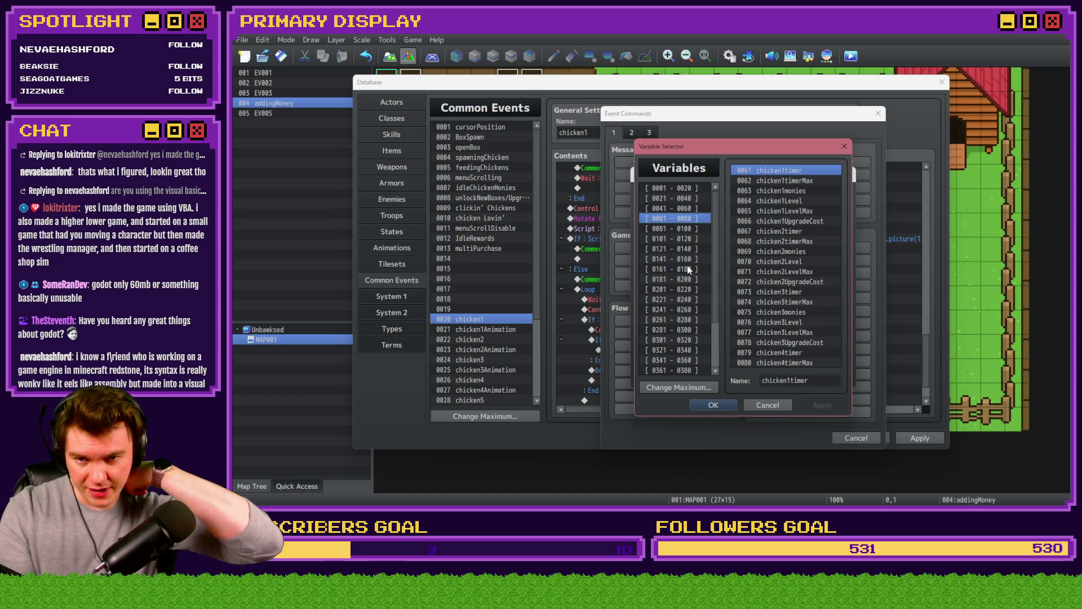
key(Down)
key(Down)
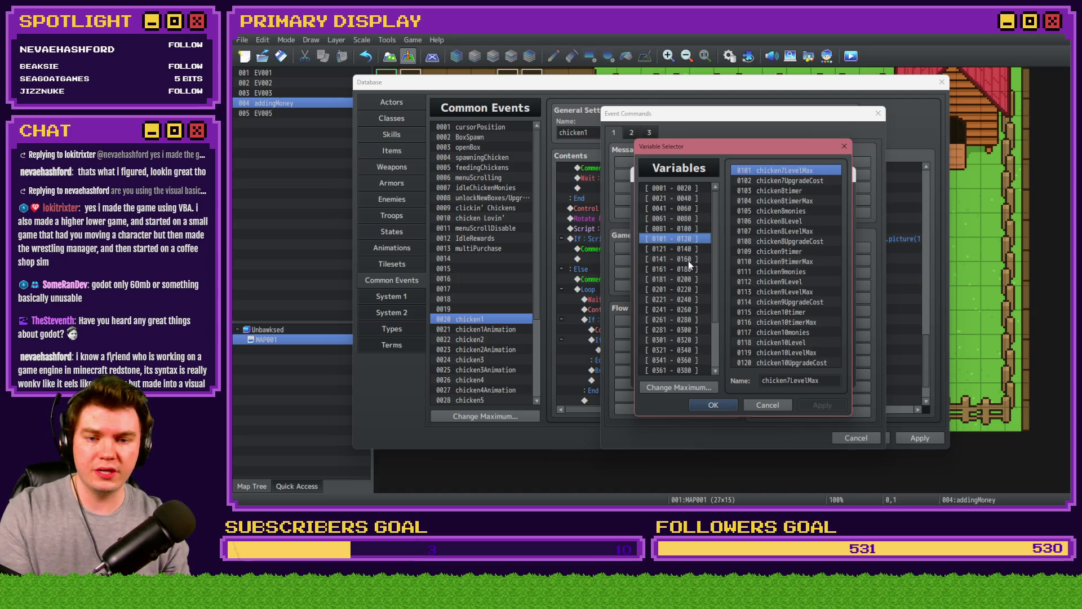
click(688, 260)
click(699, 279)
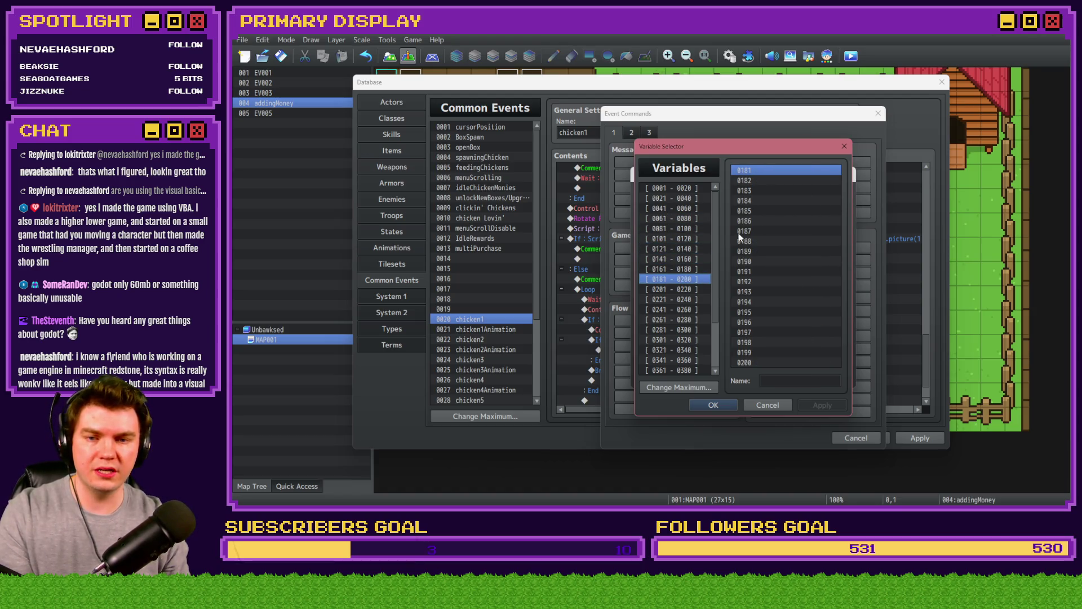
click(820, 382)
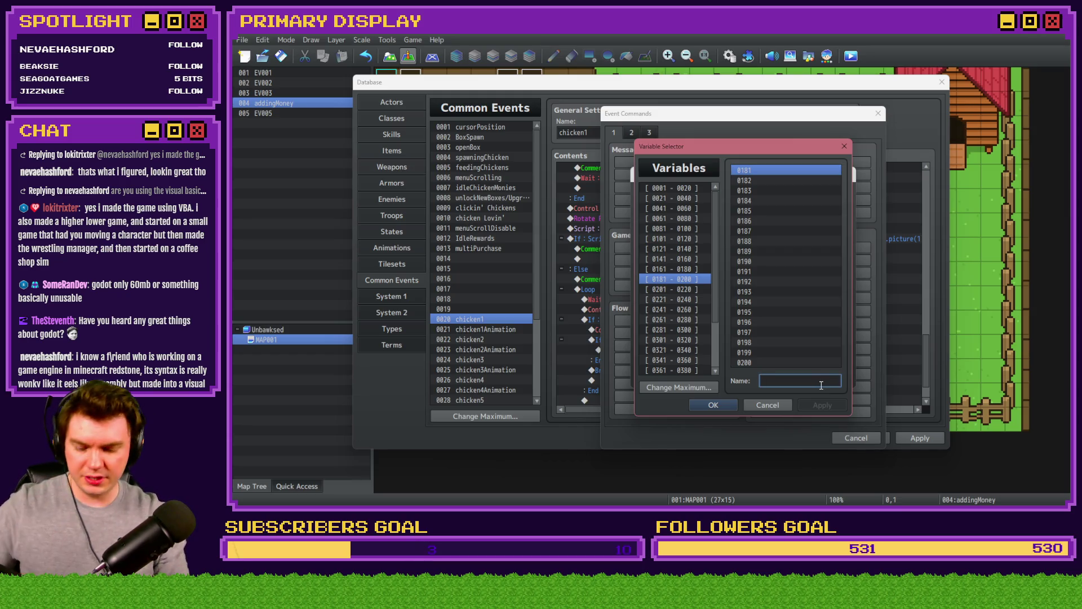
text(chicken1Egg)
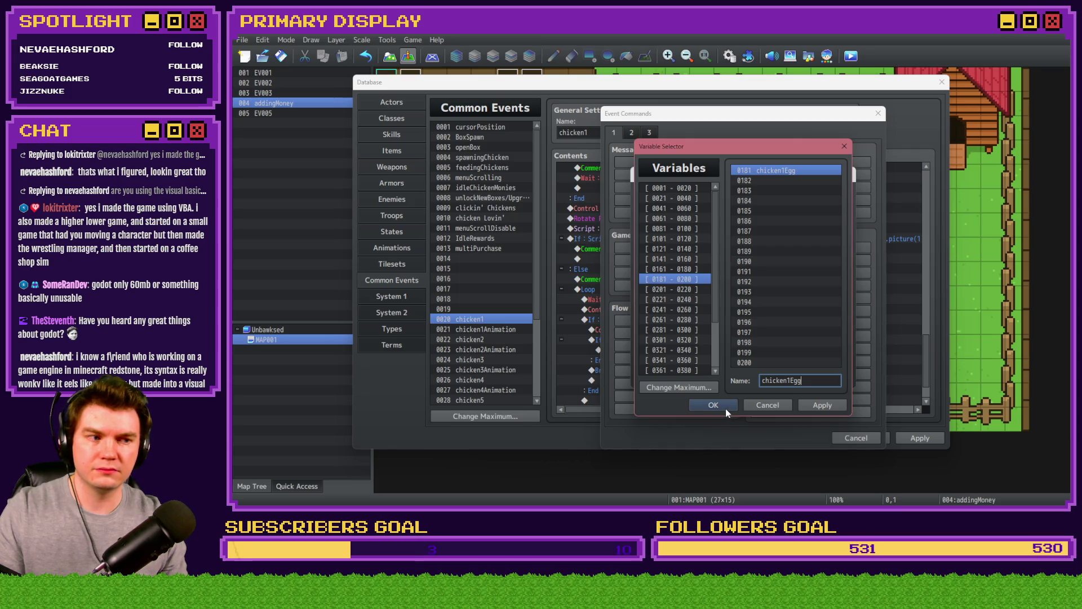
click(725, 408)
- Set the operation to Add constant 1 and insert the chicken1Egg += 1 command
click(680, 257)
scroll(718, 291, up, 1)
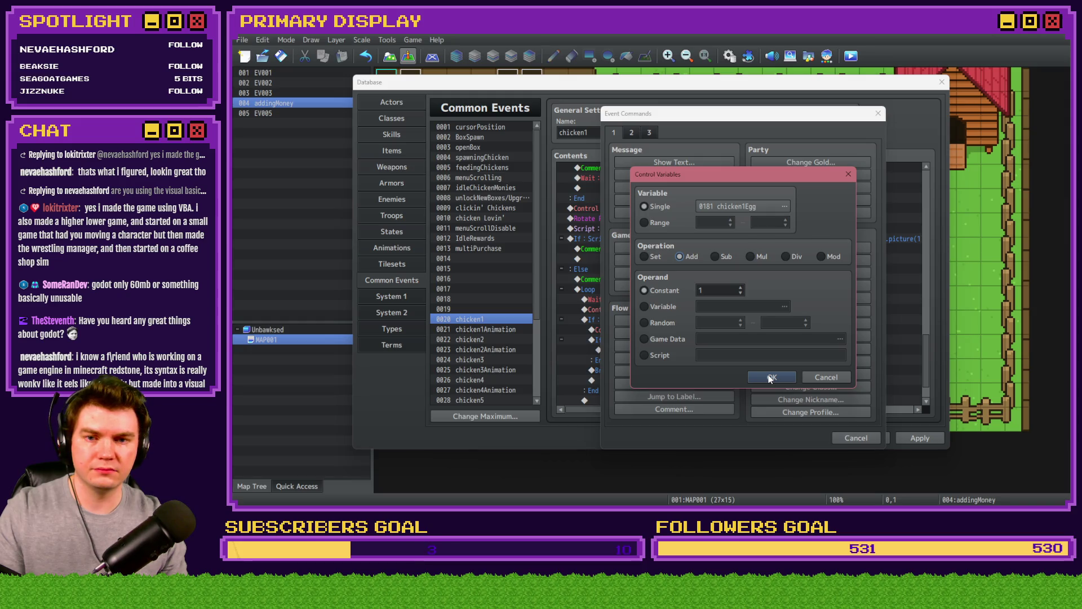
click(771, 377)
double_click(732, 349)
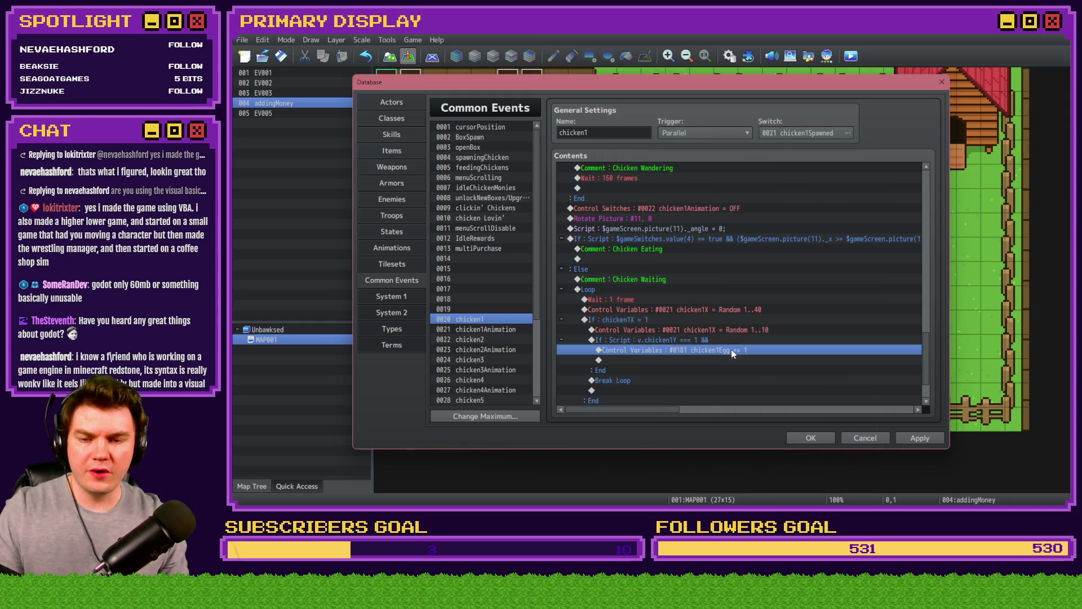
- Extend the script condition to v.chicken1Y === 1 && v.chicken1Egg < 1
key(Escape)
double_click(726, 338)
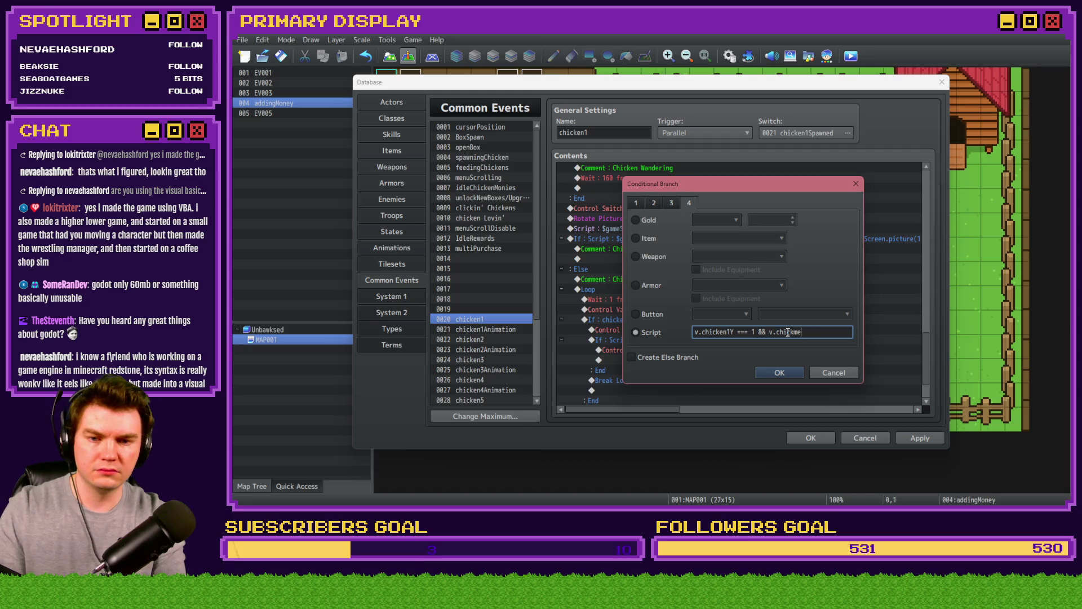
text(n)
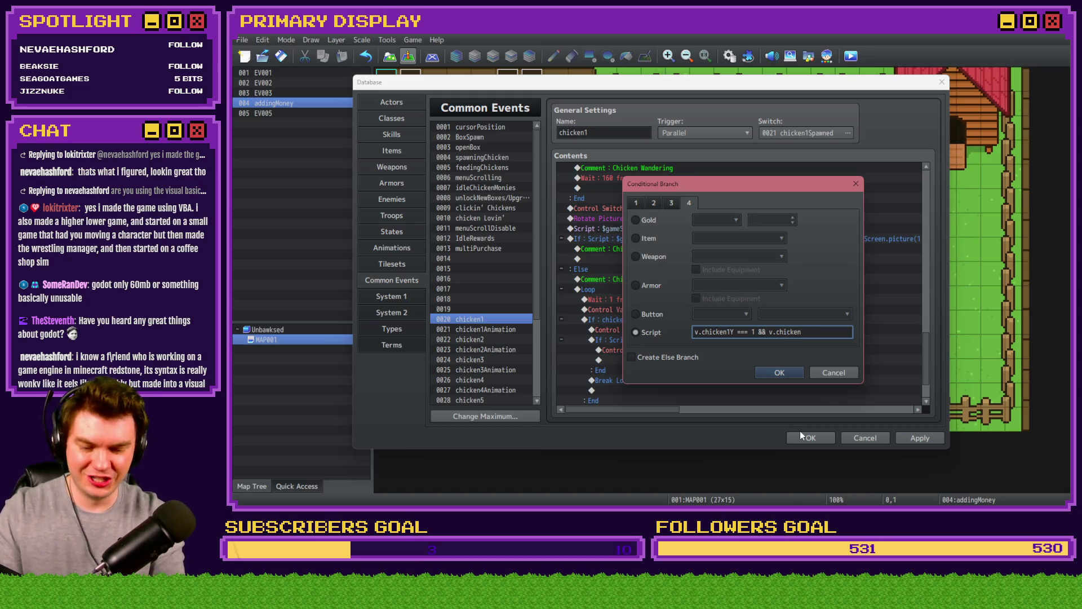
text(1egg < 1)
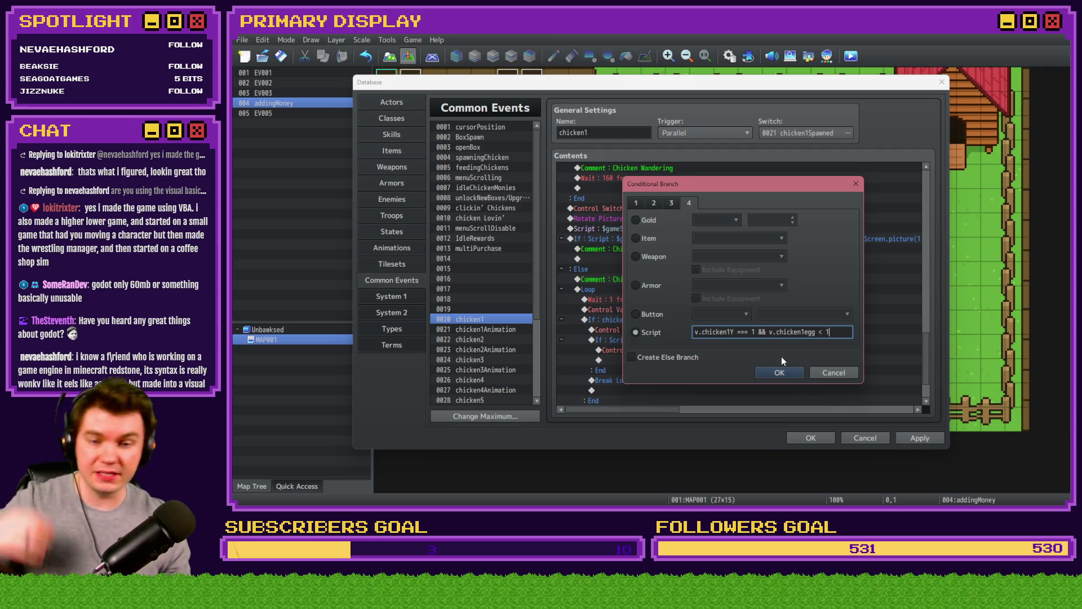
click(780, 371)
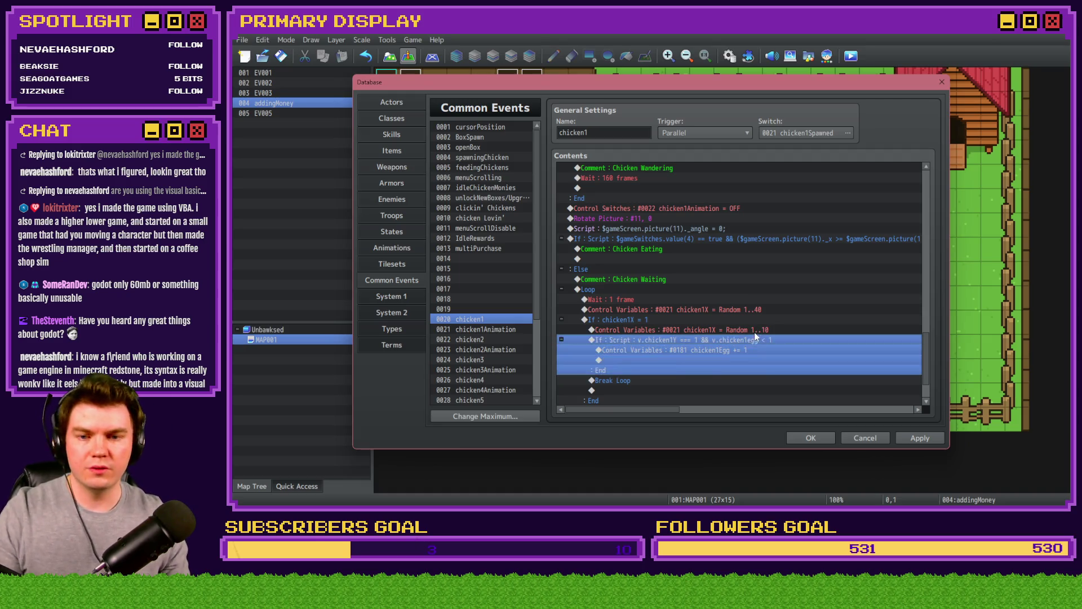
- Apply the changes and make the chicken1Egg command set the value to 1 instead of adding
click(748, 350)
click(932, 437)
click(730, 337)
click(736, 350)
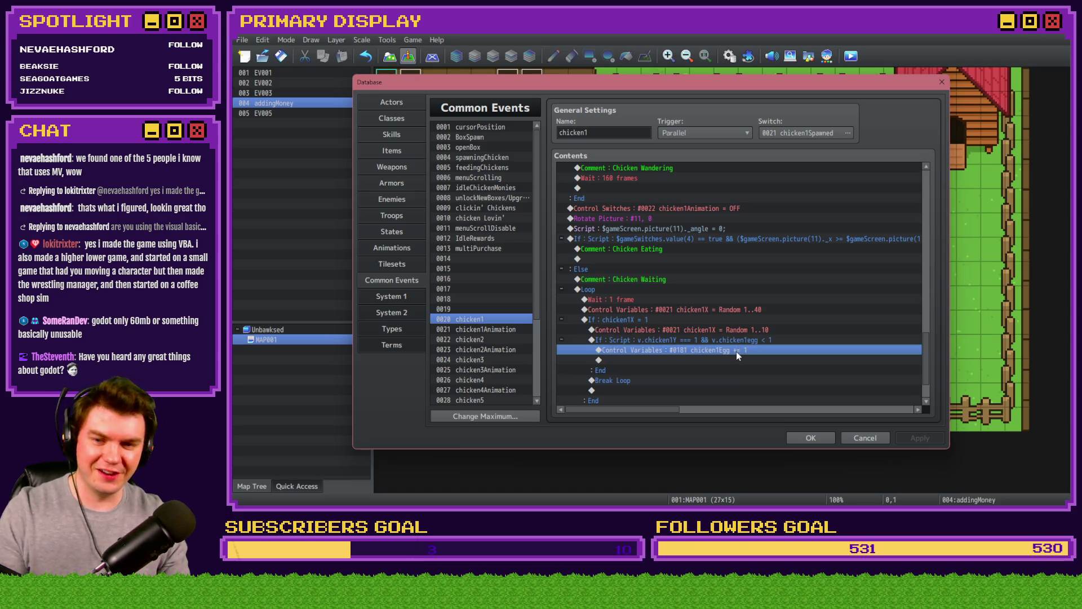
double_click(736, 351)
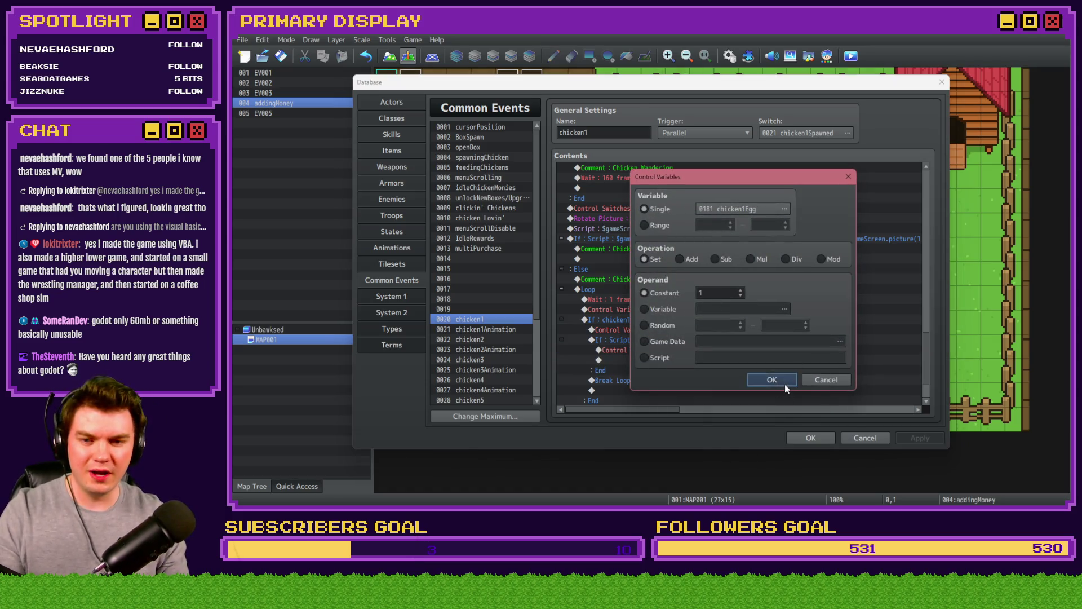
click(775, 381)
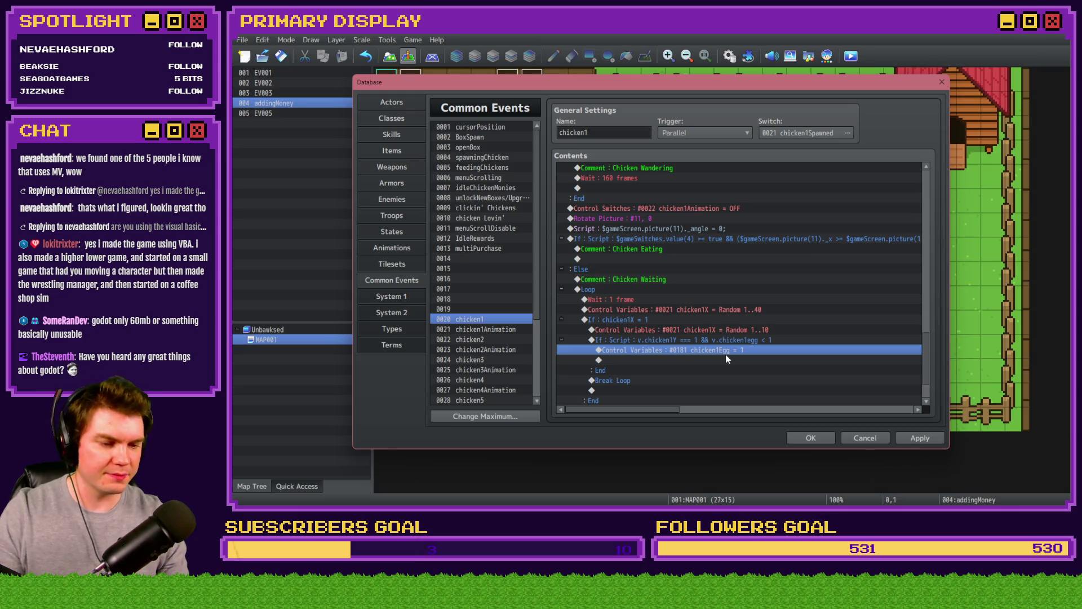
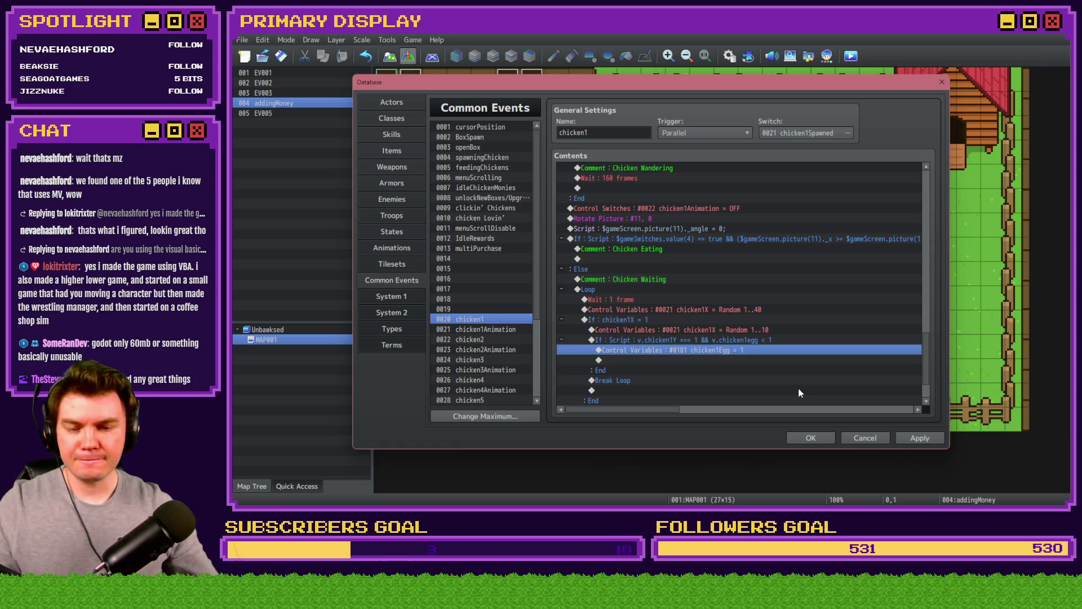
- Apply the chicken1 common event edits, close the Database, and switch to File Explorer
click(899, 437)
click(741, 341)
click(742, 349)
click(825, 436)
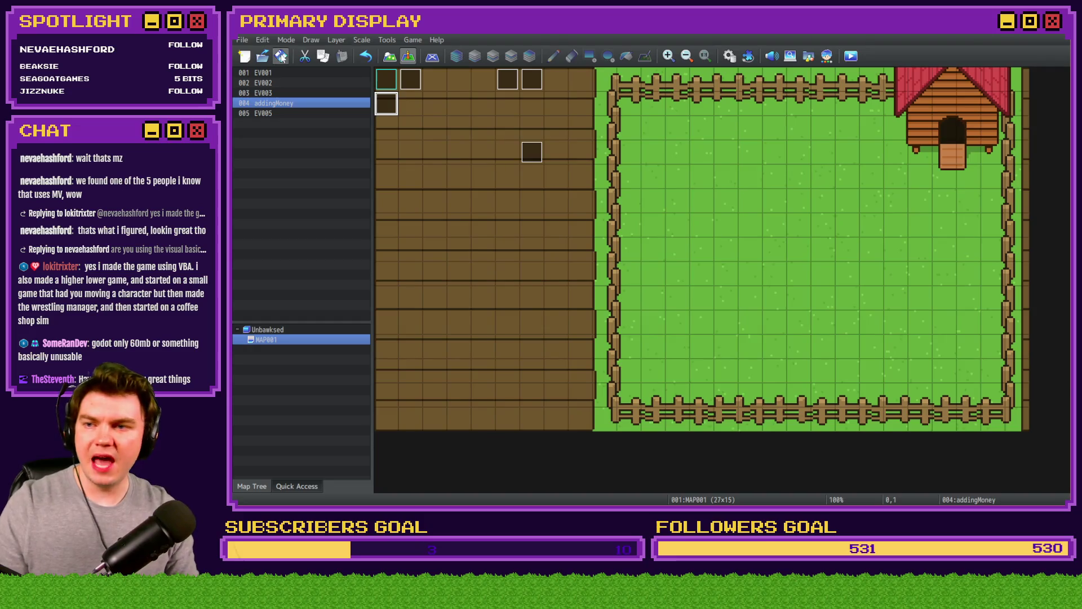
key(alt+Tab)
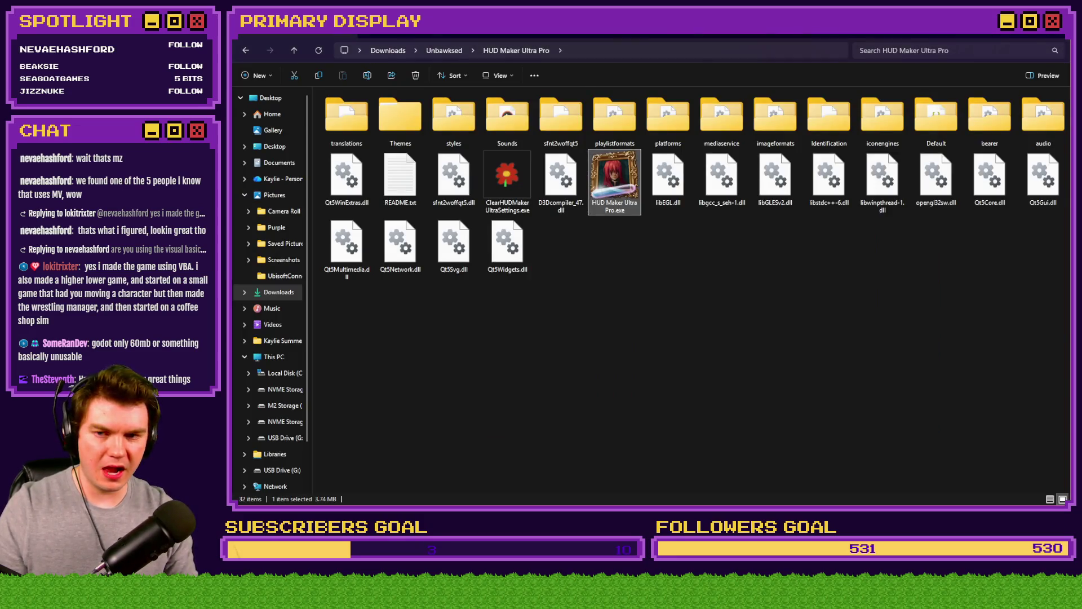
- Open the game's img > pictures folder and check chicken2.png's details
click(479, 49)
double_click(393, 117)
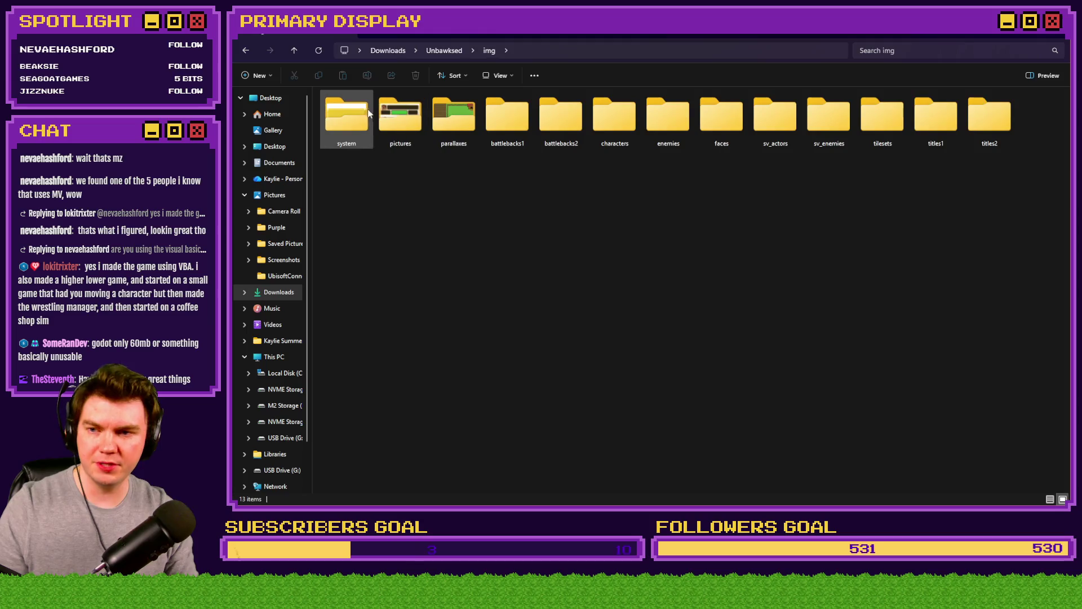
double_click(403, 119)
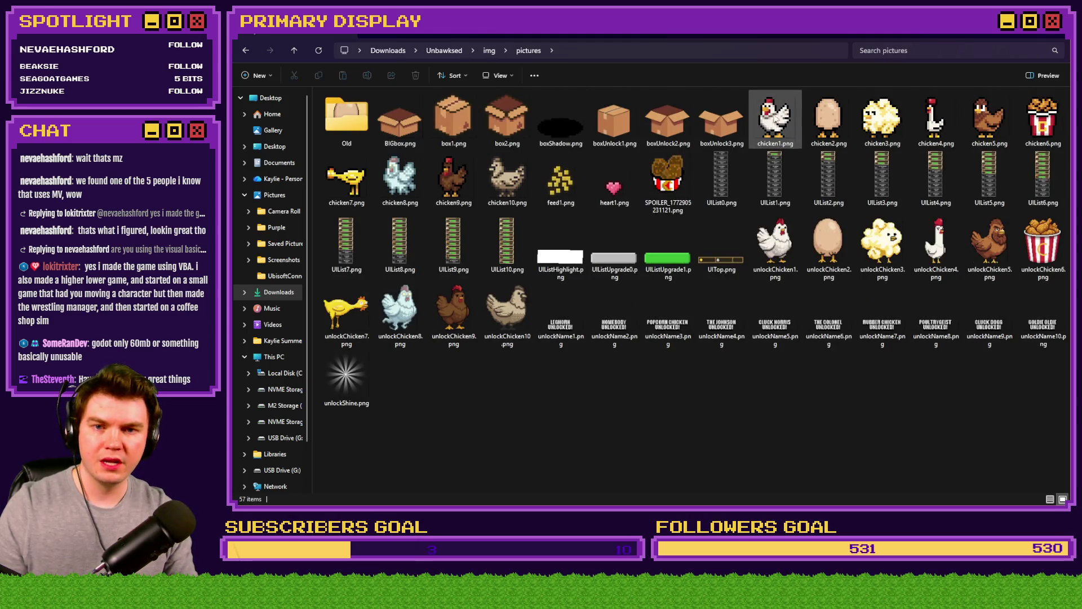
click(820, 127)
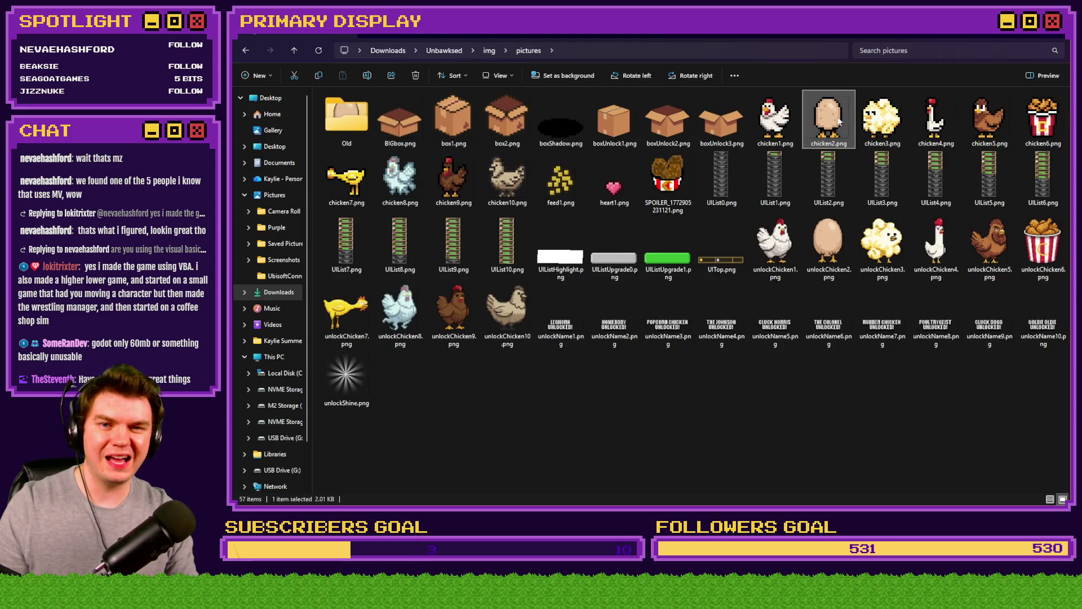
mouse_move(823, 125)
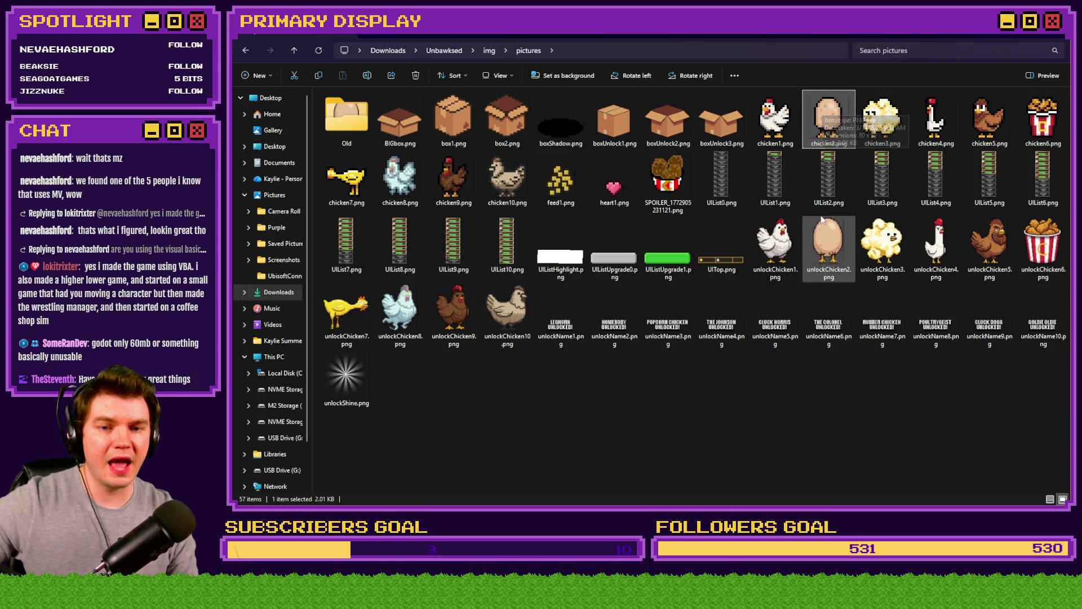
- Compare unlockChicken2.png's size, then drag chicken3.png into Photoshop to open it
click(821, 255)
mouse_move(826, 258)
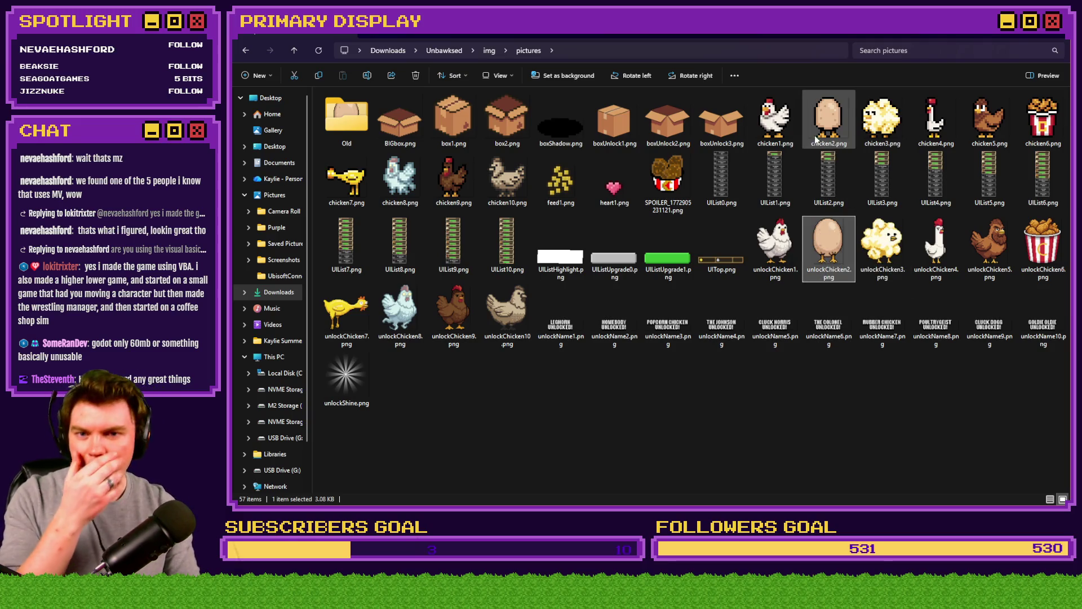
click(873, 133)
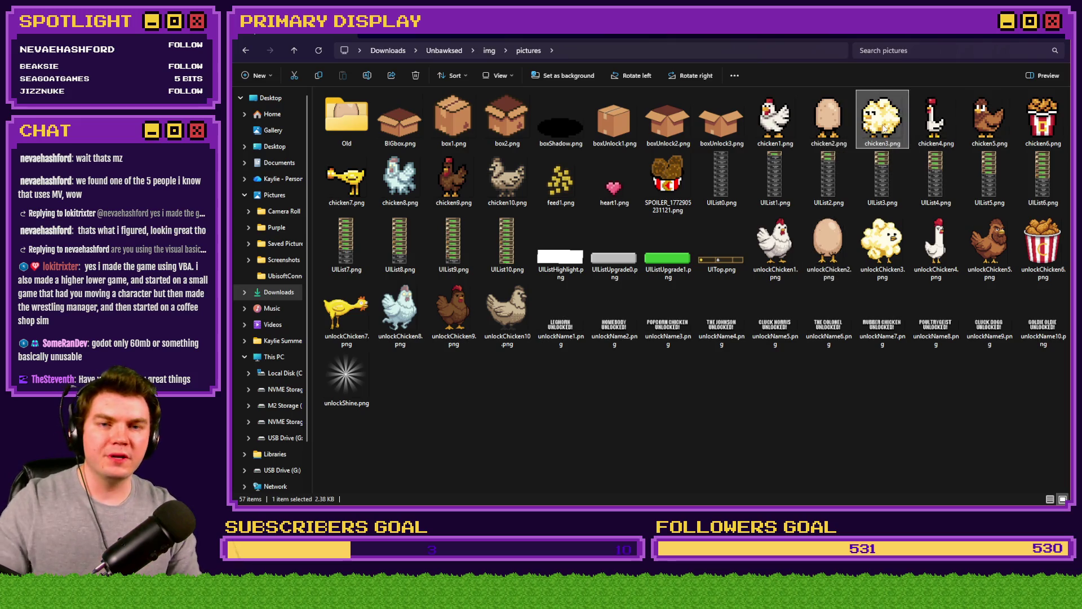
mouse_move(873, 133)
mouse_down()
mouse_move(640, 145)
mouse_move(588, 67)
mouse_up()
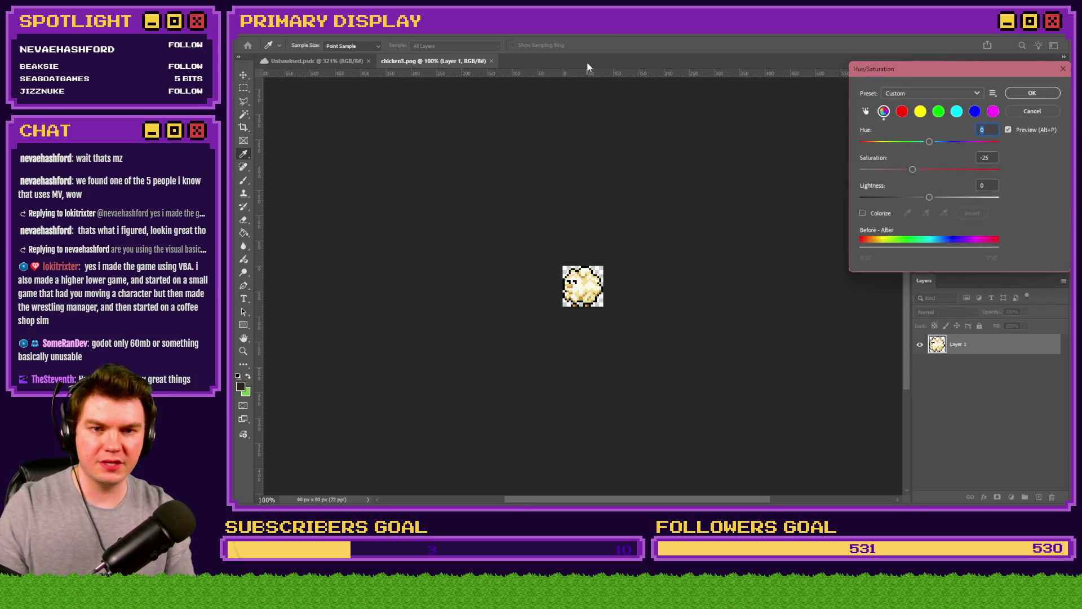
- Resize chicken3.png to 20×20 px and clear all the chicken pixels from the canvas
key(ctrl+alt+i)
text(20)
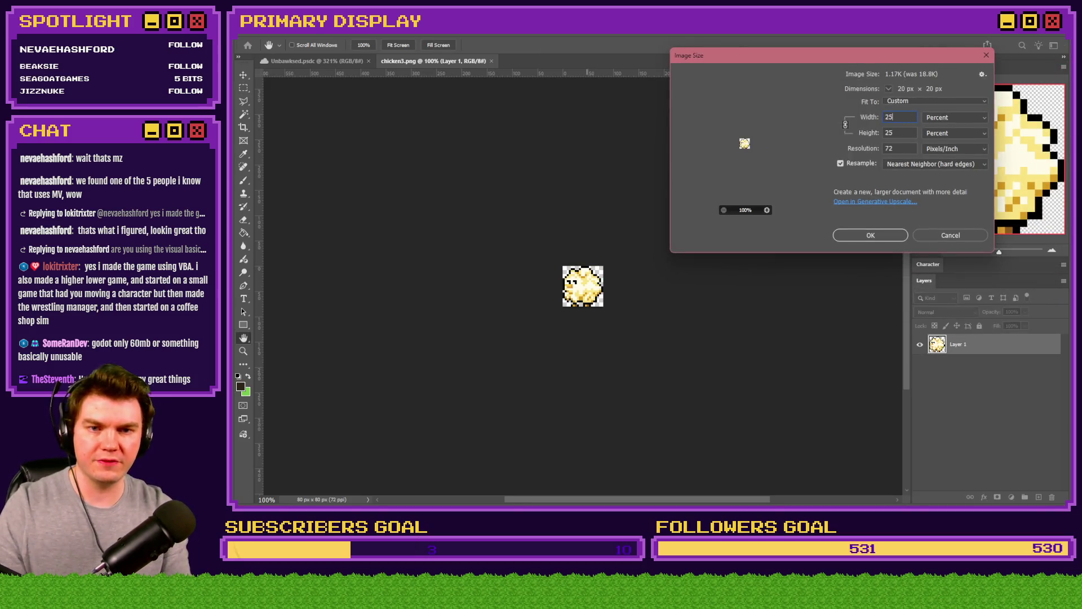
key(Return)
key(ctrl+0)
scroll(633, 268, down, 1)
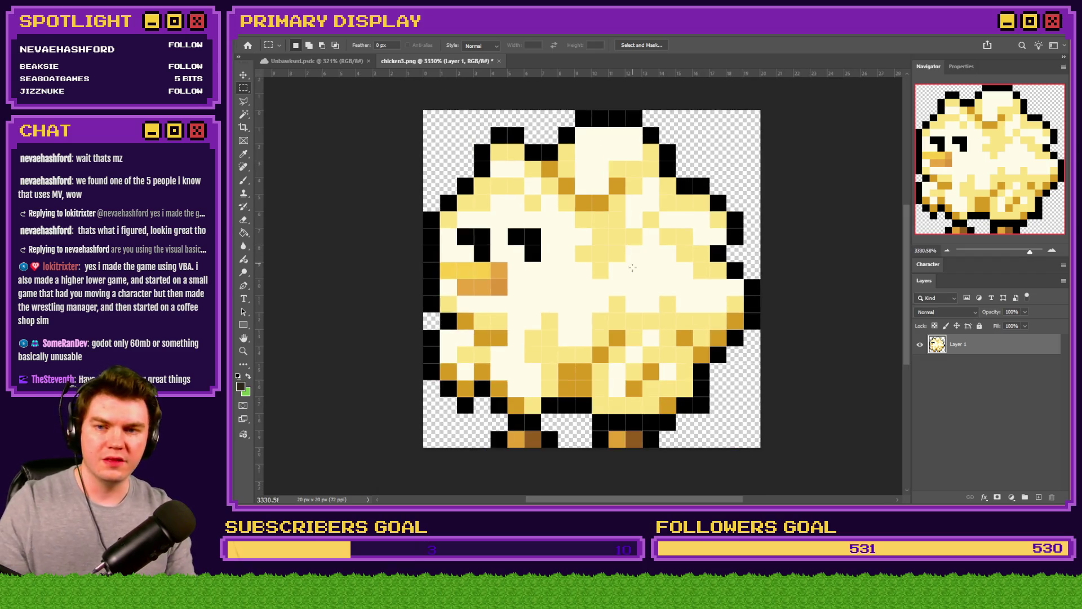
mouse_move(383, 115)
mouse_down()
mouse_move(660, 314)
mouse_move(799, 477)
mouse_up()
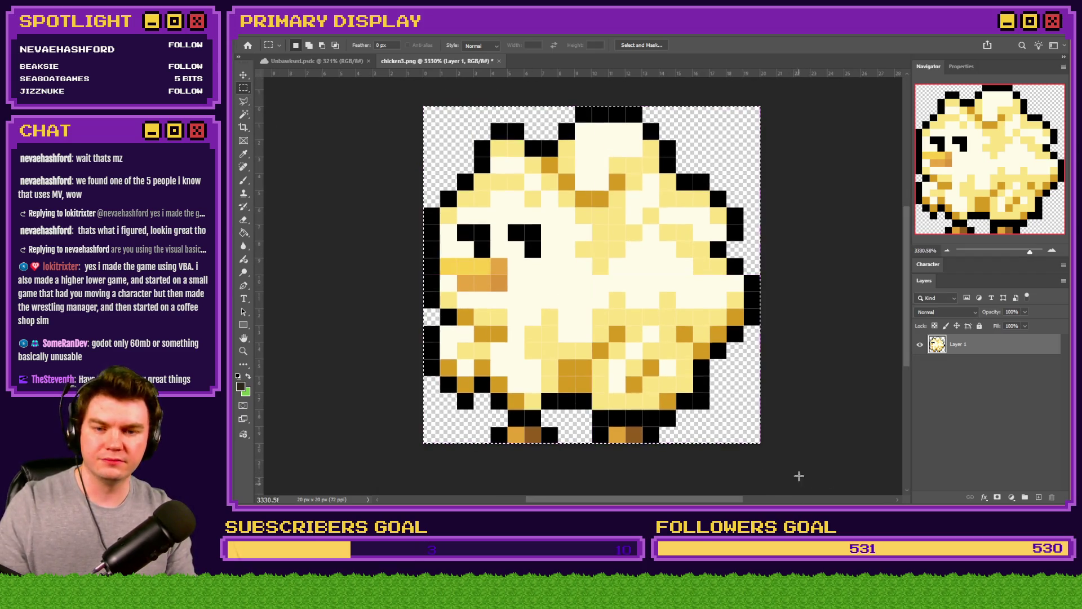
key(ctrl+x)
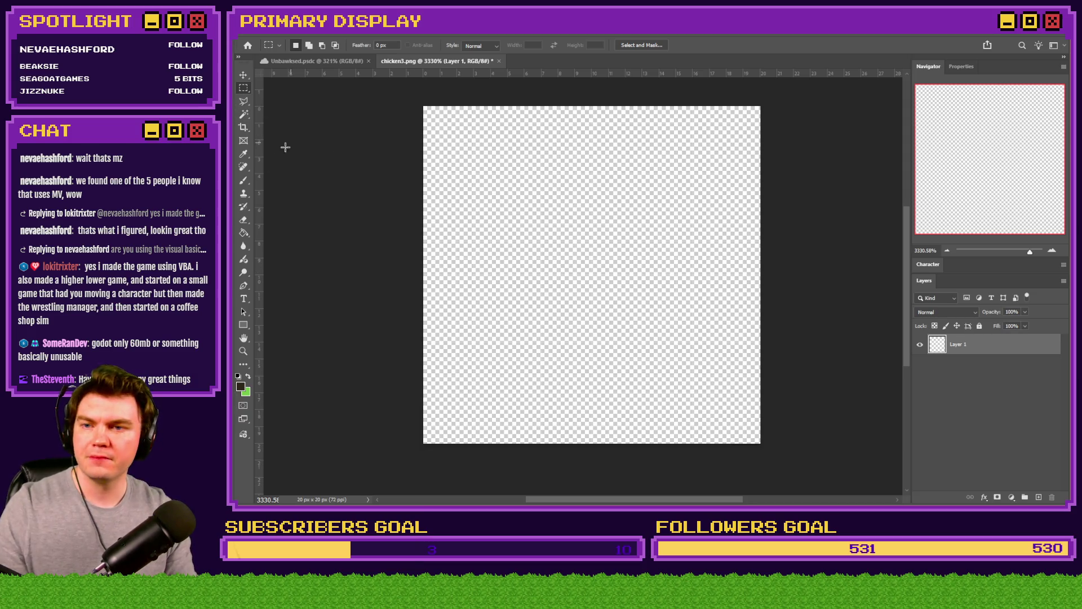
- Switch to the Pencil with a Hard Round 8 px brush
click(244, 181)
right_click(244, 181)
click(282, 186)
right_click(700, 379)
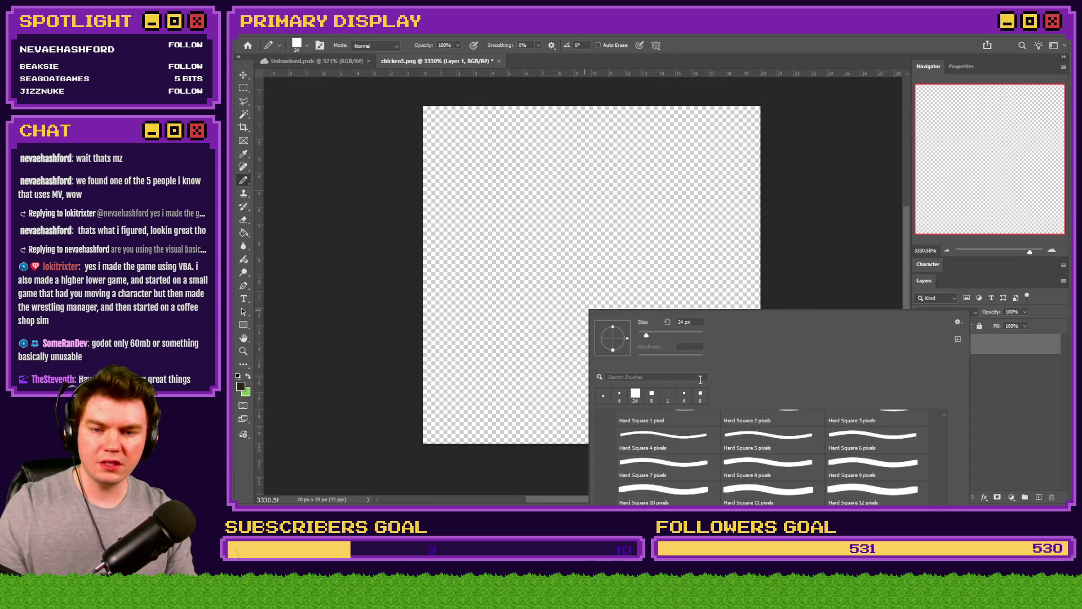
scroll(755, 451, up, 10)
click(754, 453)
click(643, 322)
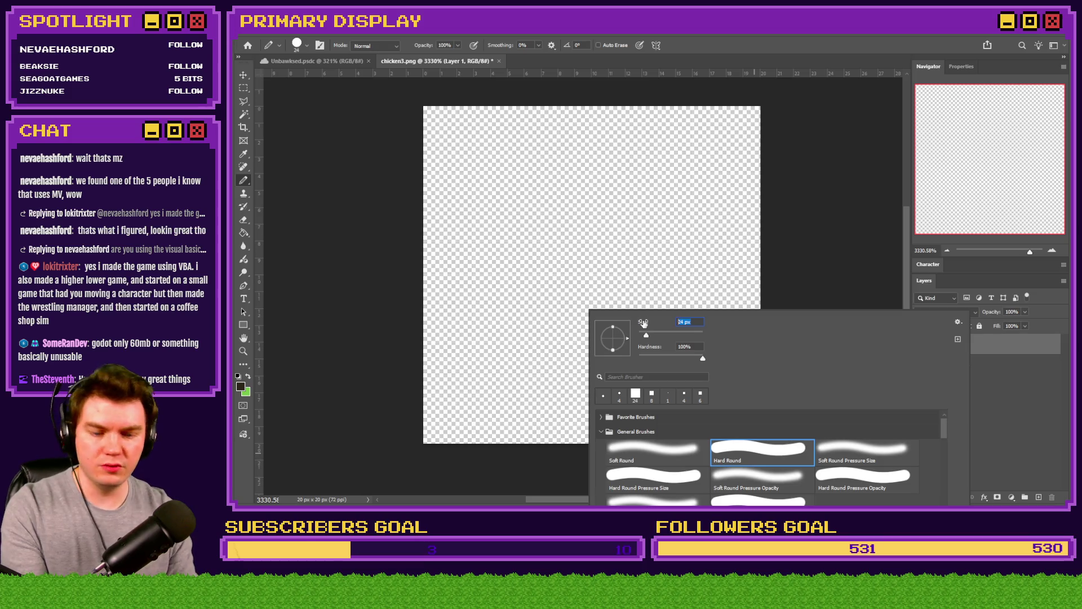
text(6)
key(BackSpace)
text(8)
- Set the drawing colour to black (000000) and stamp a round dot near the canvas top
click(592, 175)
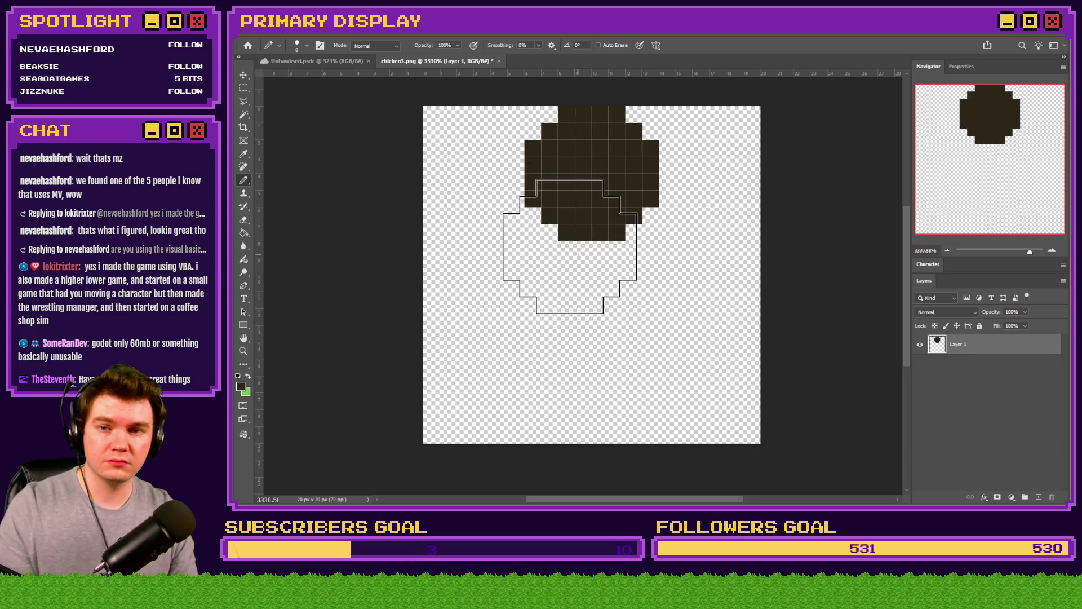
key(ctrl+z)
click(241, 386)
text(000000)
click(716, 250)
click(592, 173)
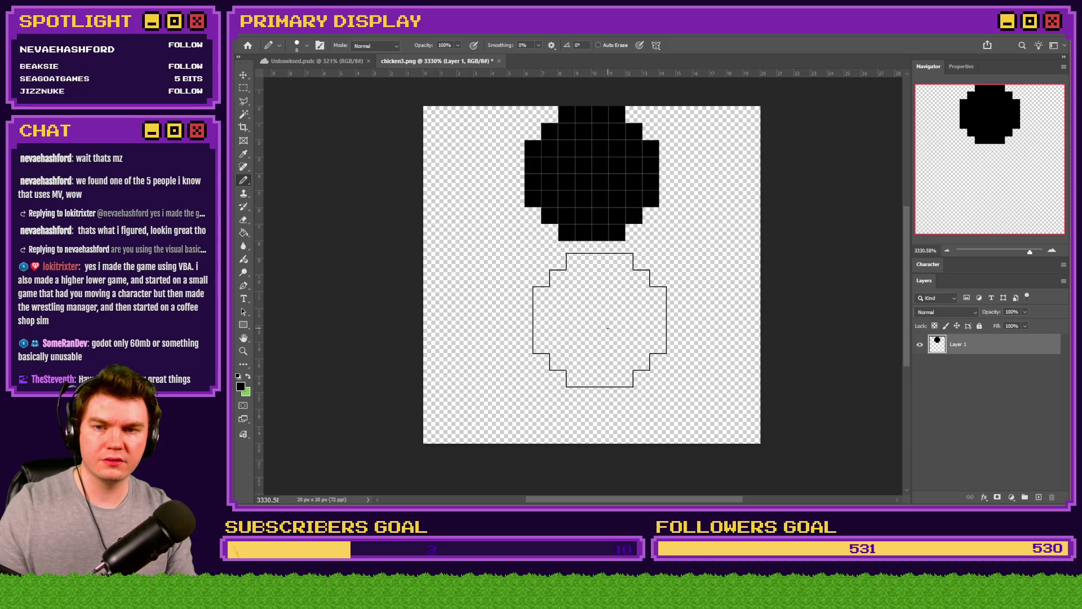
- Select the area around the black dot with the Rectangular Marquee and delete it
right_click(609, 268)
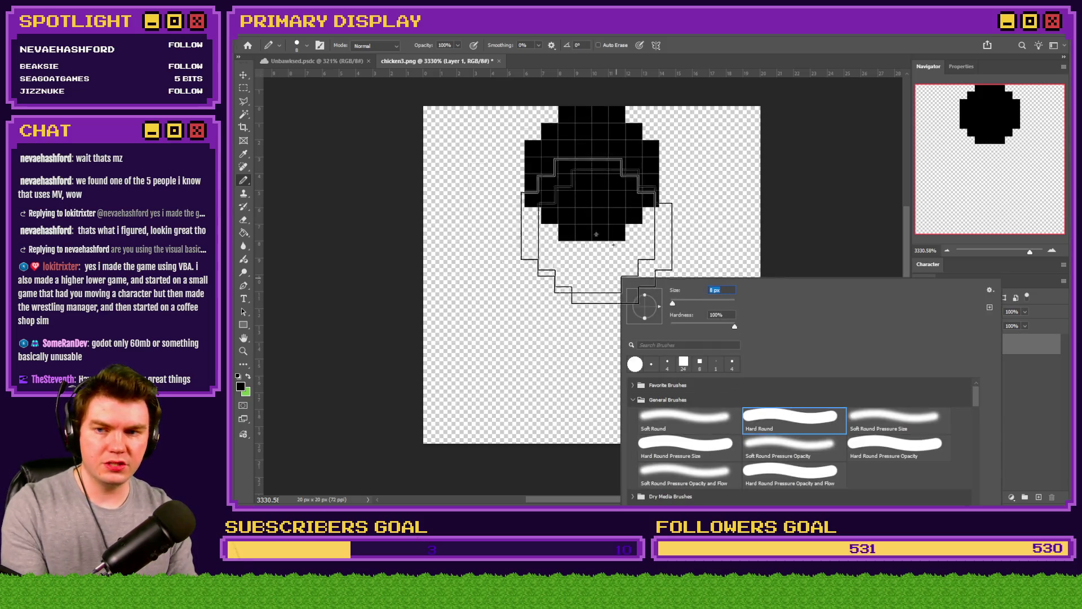
click(246, 90)
right_click(244, 90)
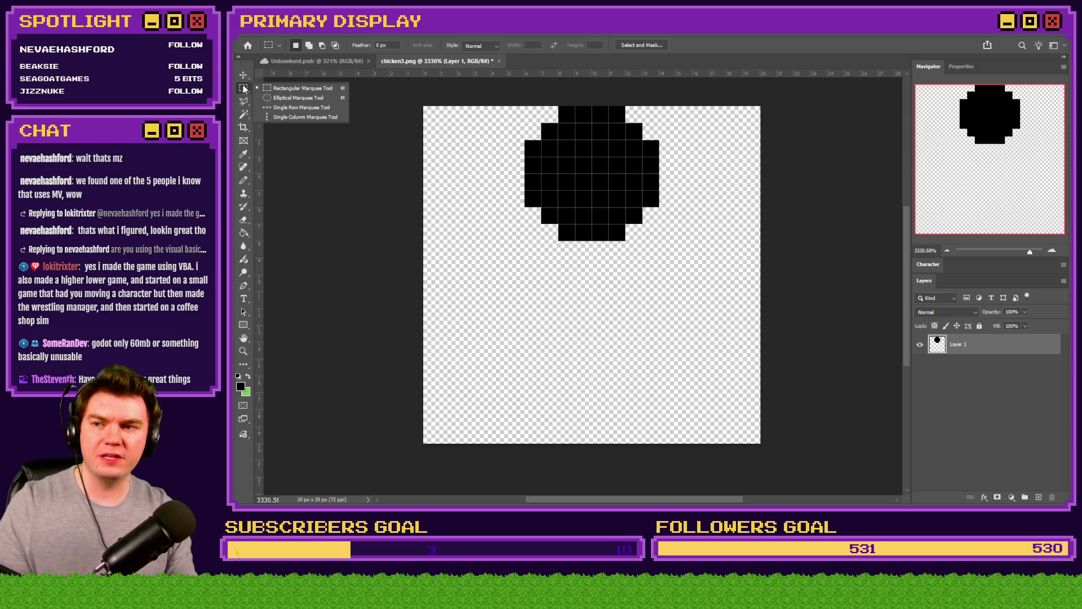
click(303, 88)
drag(521, 249, 685, 101)
key(Delete)
- Fill an 11×20 px elliptical selection black on chicken3.png, then undo the fill
click(357, 61)
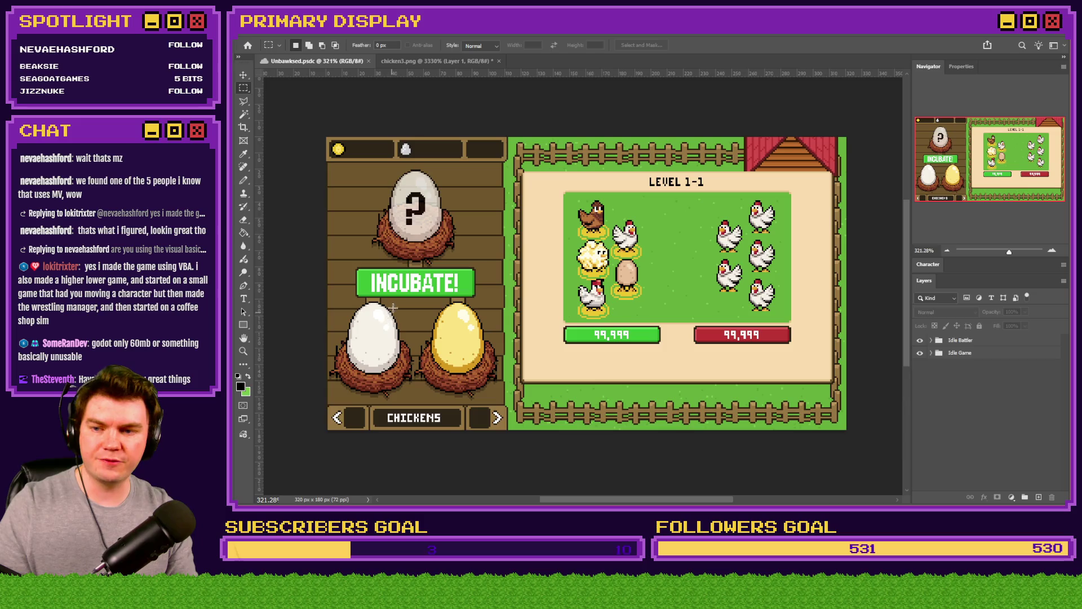
click(435, 61)
right_click(244, 88)
click(318, 98)
mouse_move(709, 112)
mouse_down()
mouse_move(508, 347)
mouse_move(514, 431)
mouse_move(462, 431)
mouse_move(496, 433)
mouse_up()
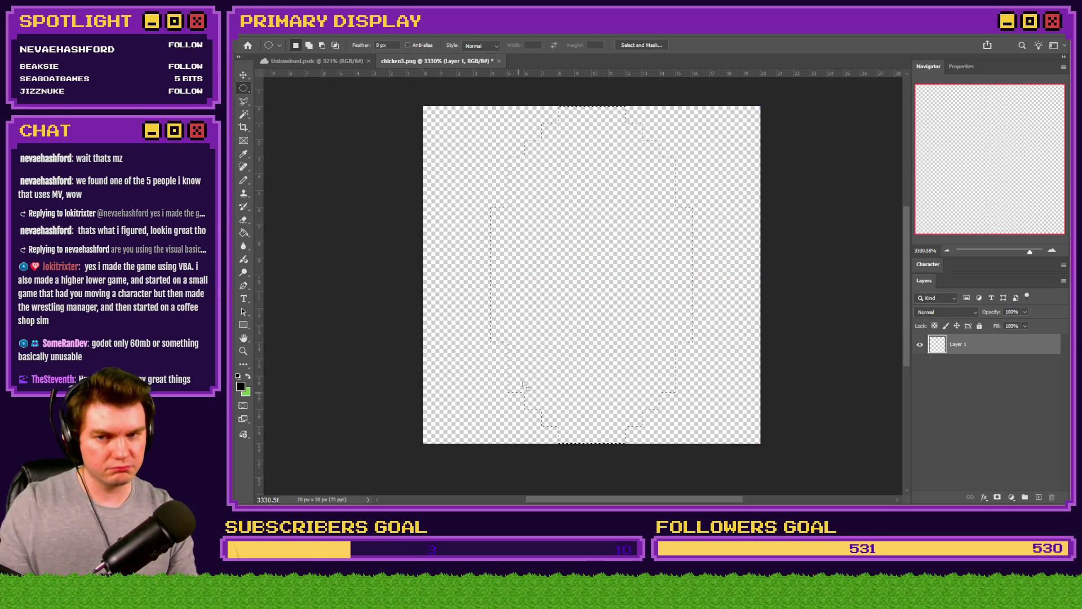
click(243, 233)
click(505, 248)
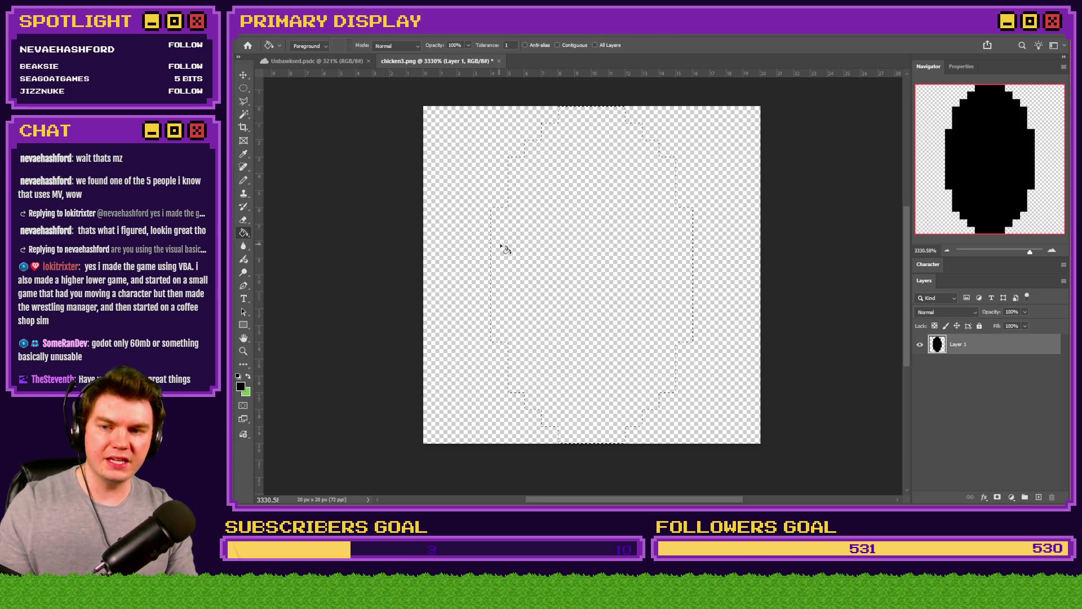
click(243, 88)
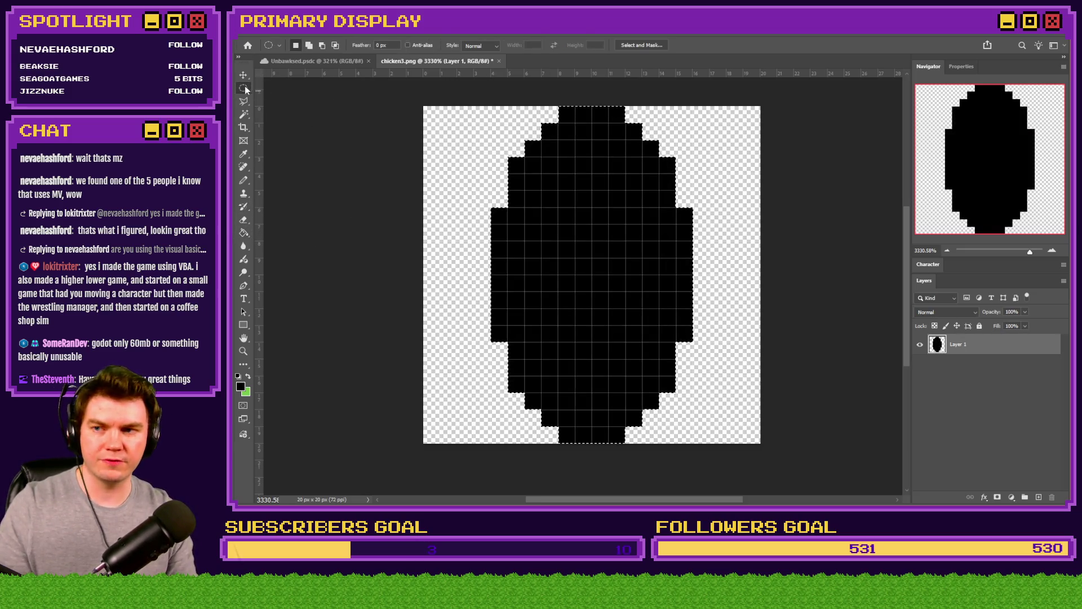
key(ctrl+z)
- Fill a 15×20 px elliptical selection with black and deselect it
mouse_move(702, 108)
mouse_down()
mouse_move(597, 210)
mouse_move(477, 431)
mouse_up()
click(243, 232)
click(580, 271)
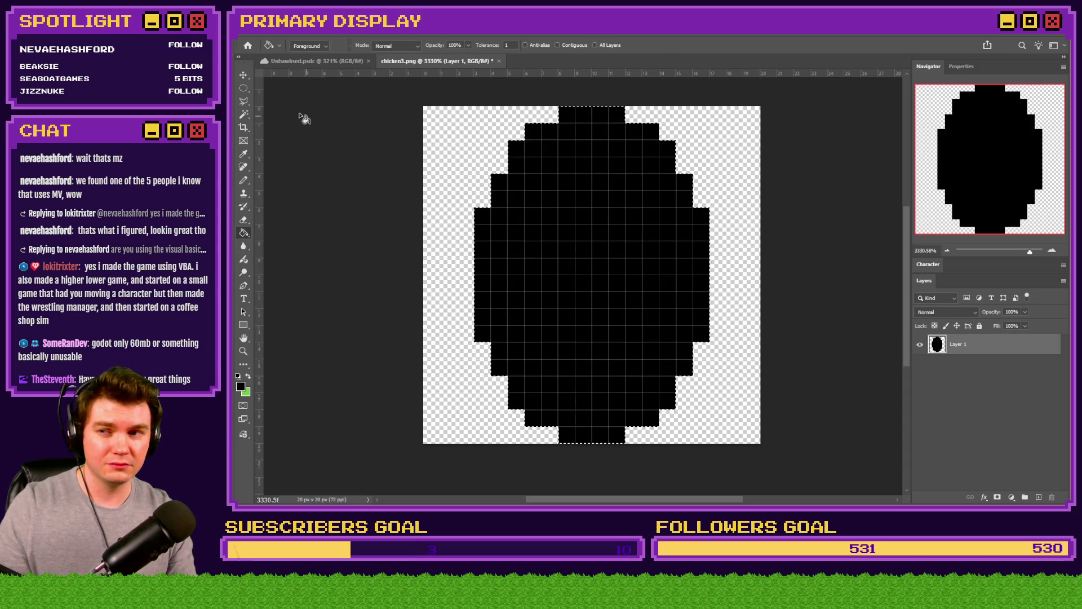
click(243, 88)
key(ctrl+d)
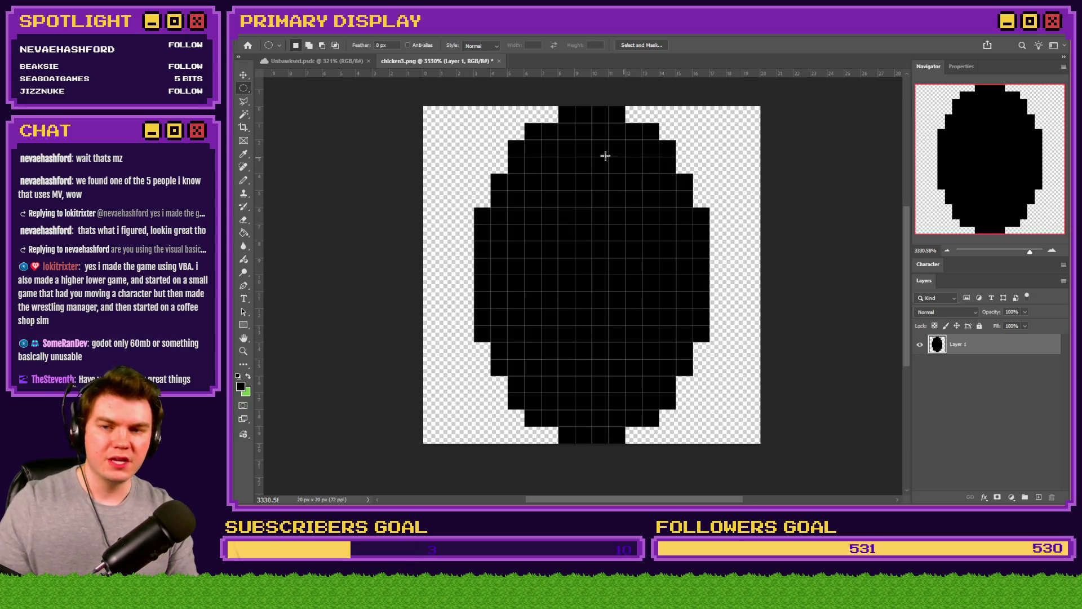
- Widen the egg's bottom by filling a 13×13 px circle, then create a 1000×1000 px document
mouse_move(519, 400)
mouse_down()
mouse_move(479, 423)
mouse_move(716, 164)
mouse_up()
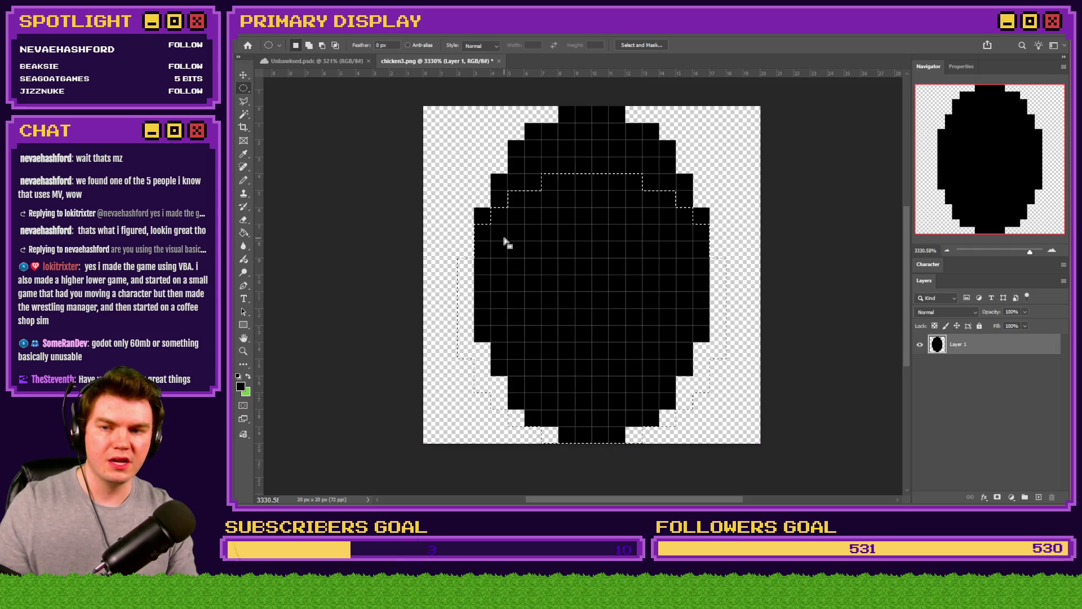
click(243, 233)
click(466, 302)
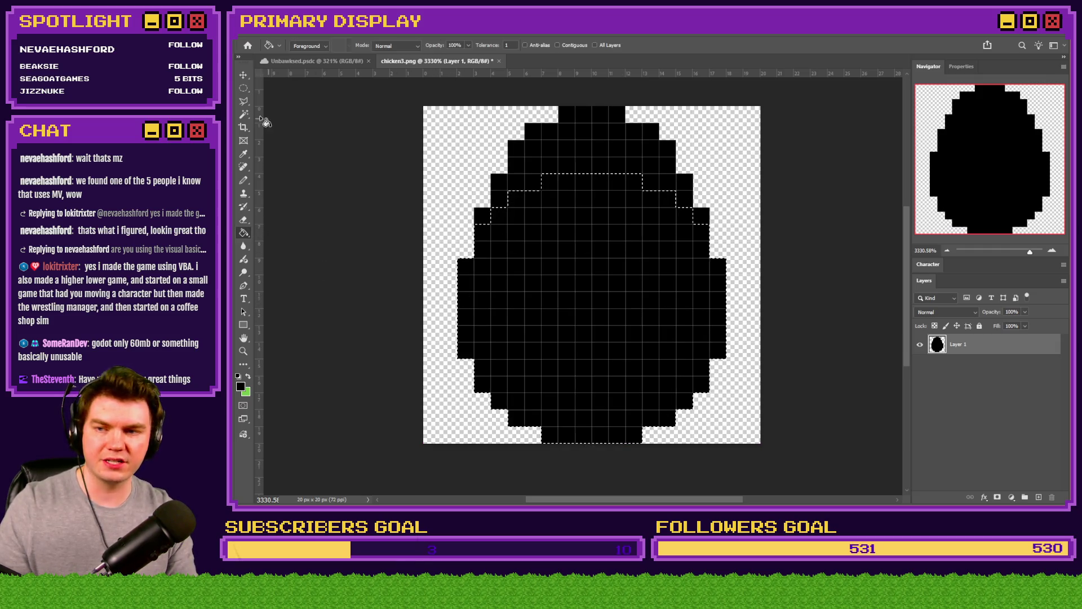
click(244, 89)
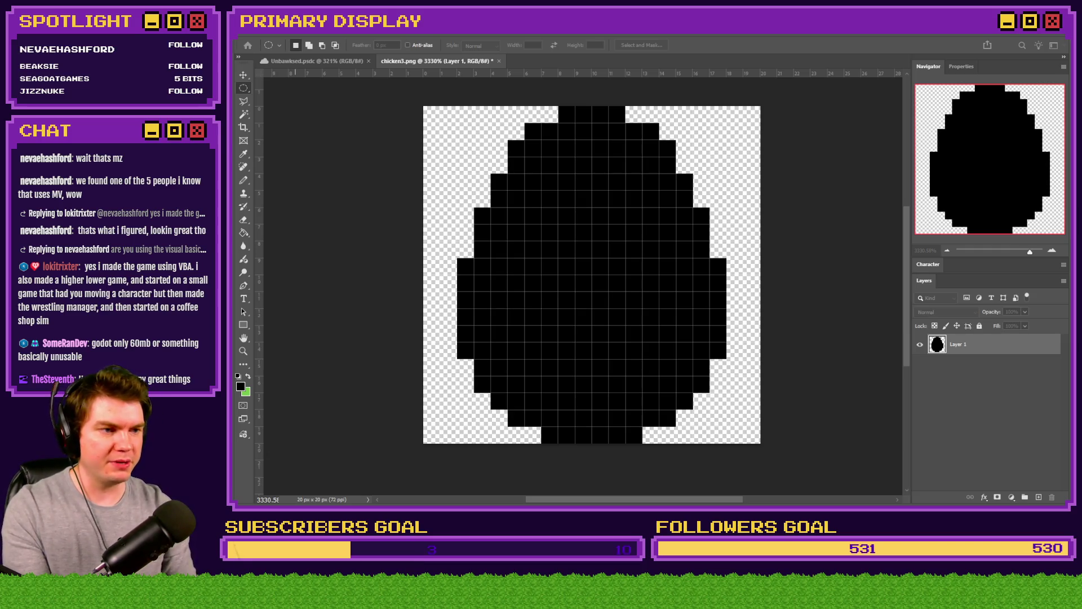
key(Return)
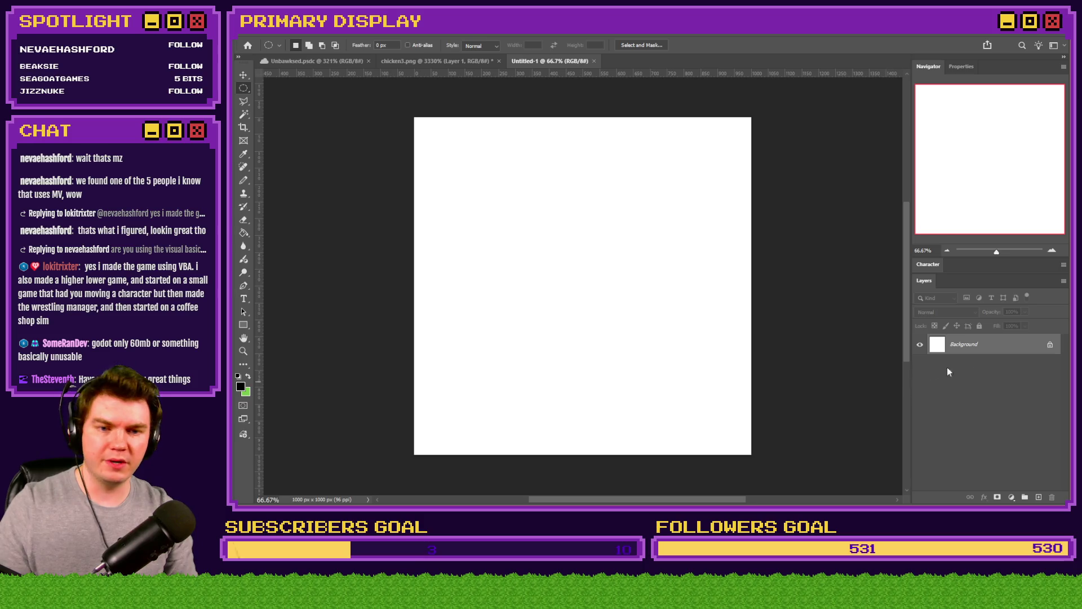
- Add a new transparent layer and delete the white Background layer
click(1040, 499)
click(998, 365)
key(Delete)
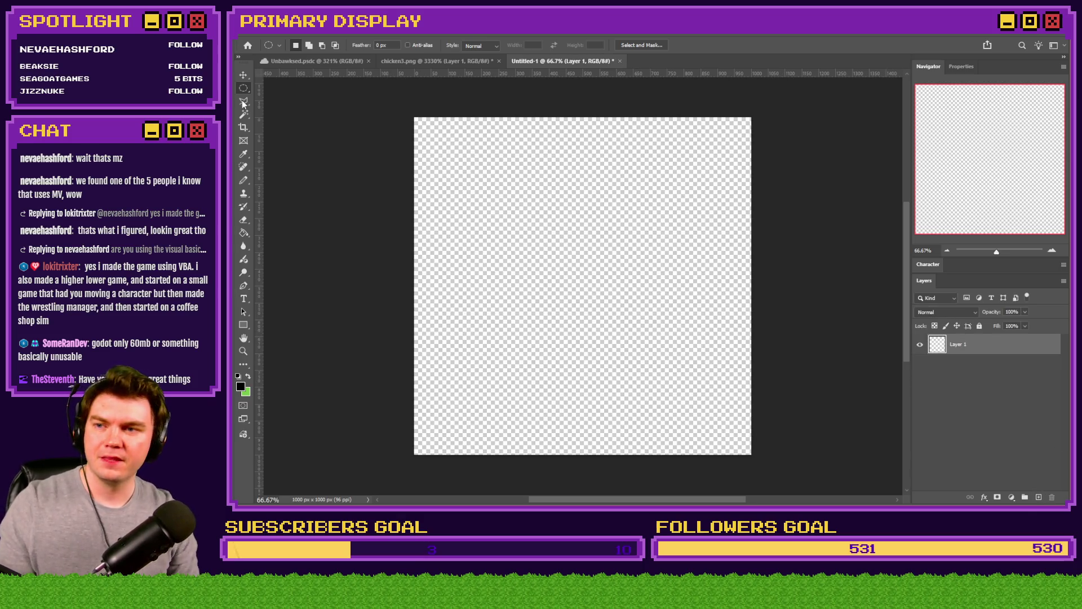
- Draw a tall elliptical selection from the canvas top and fill it with black
mouse_move(655, 117)
mouse_down()
mouse_move(579, 319)
mouse_move(484, 455)
mouse_up()
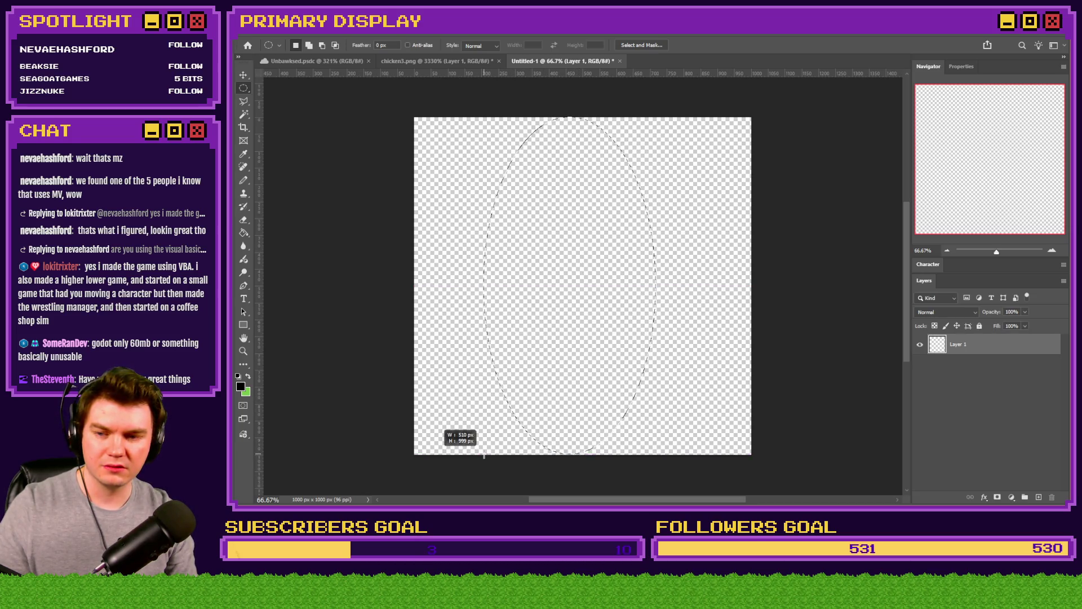
key(ctrl+plus)
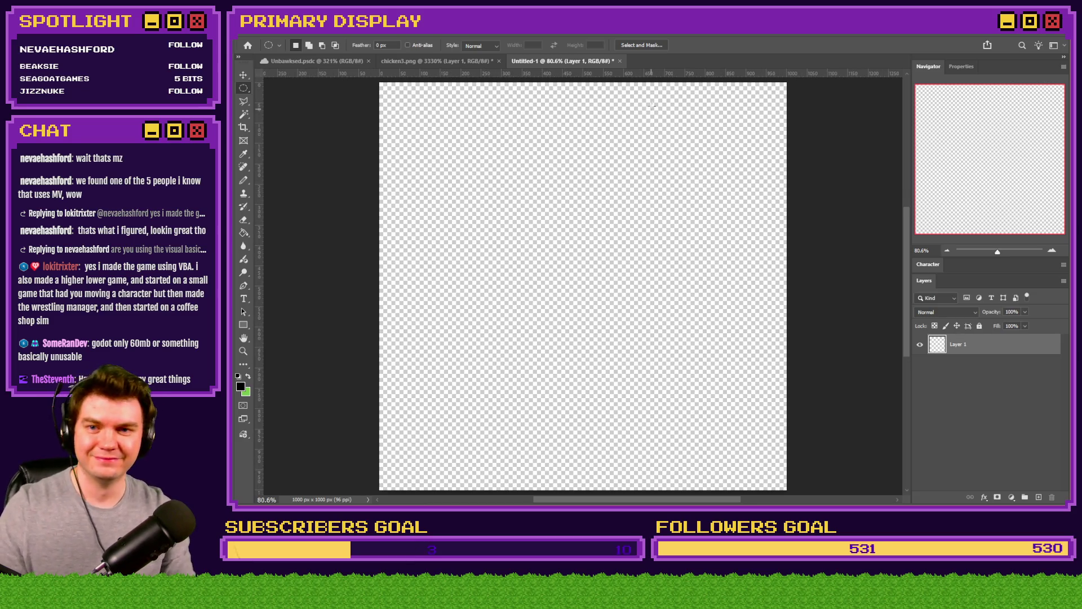
drag(658, 83, 560, 254)
click(606, 145)
scroll(760, 120, up, 5)
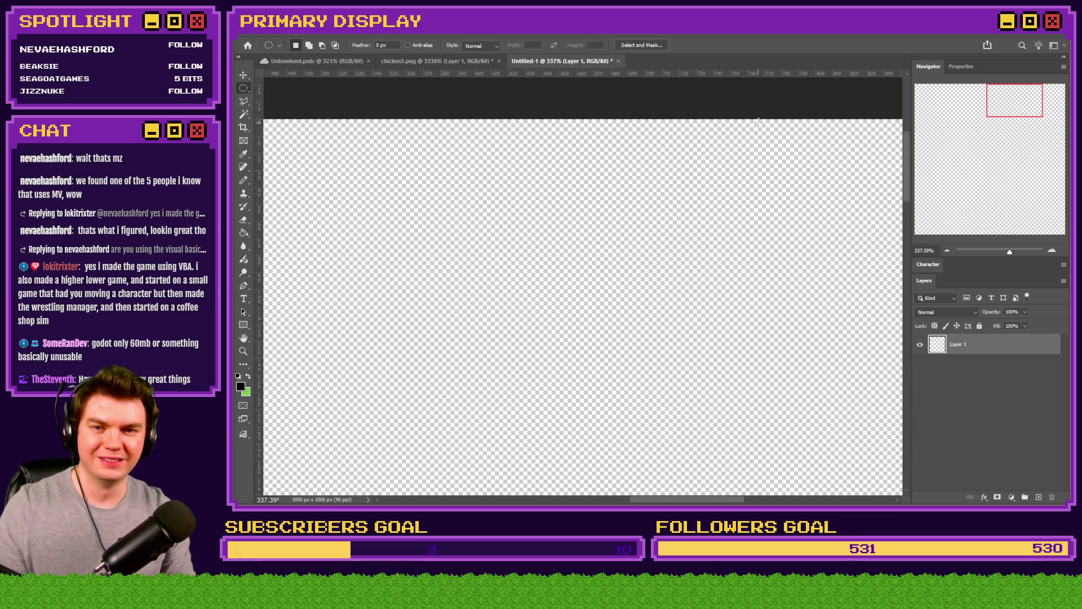
drag(761, 123, 712, 178)
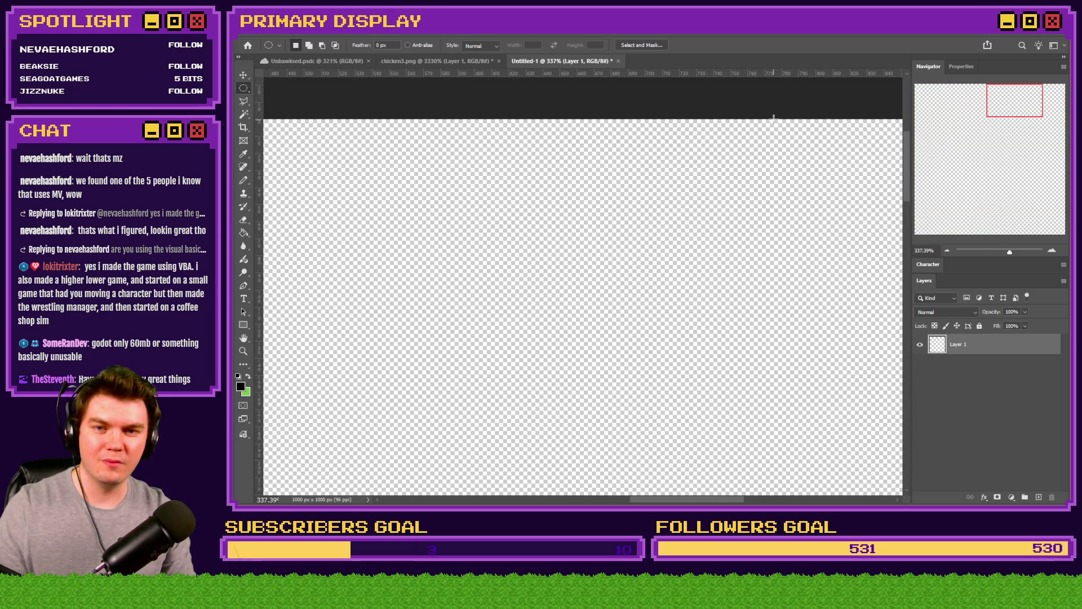
mouse_move(723, 165)
mouse_down()
mouse_move(609, 230)
mouse_move(349, 501)
mouse_move(248, 281)
mouse_move(321, 310)
mouse_move(289, 310)
mouse_move(361, 314)
mouse_move(350, 342)
mouse_up()
scroll(260, 231, down, 5)
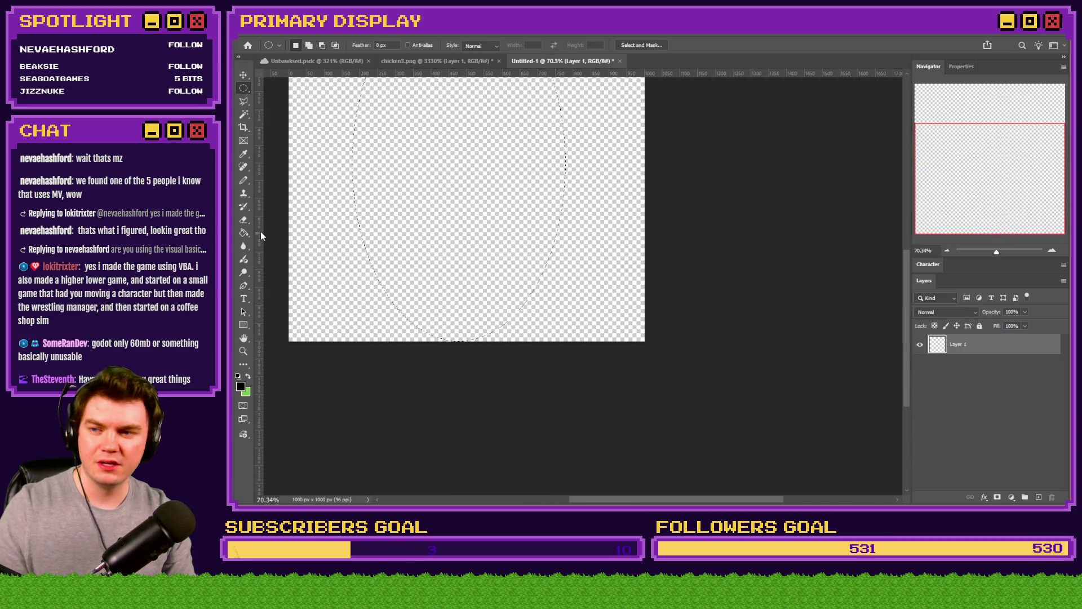
key(alt+BackSpace)
- Deselect the filled black oval
scroll(449, 310, up, 3)
right_click(243, 90)
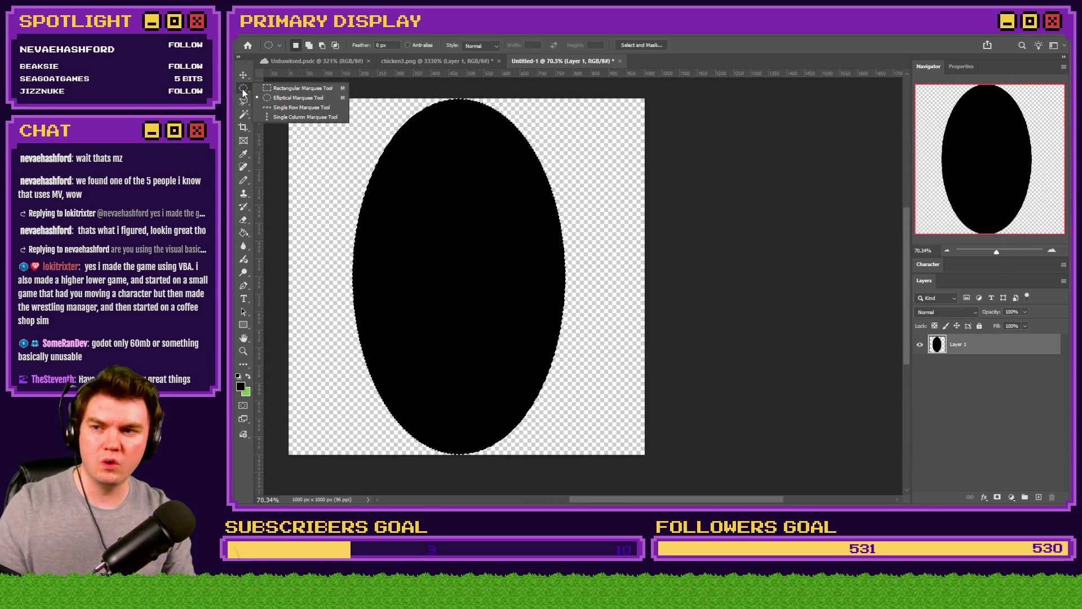
click(447, 189)
scroll(407, 337, down, 2)
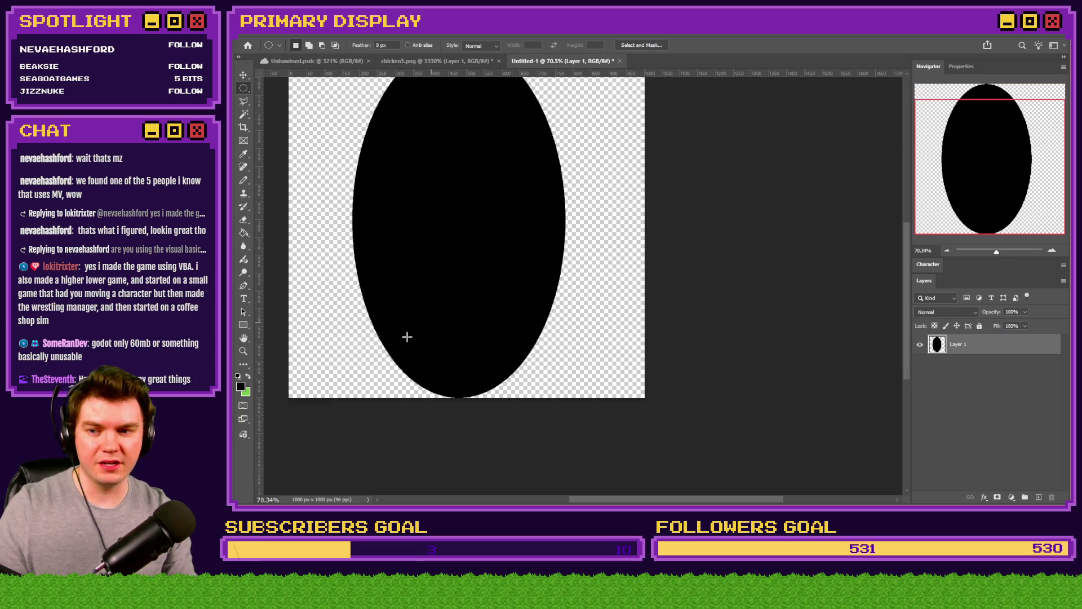
scroll(407, 336, up, 6)
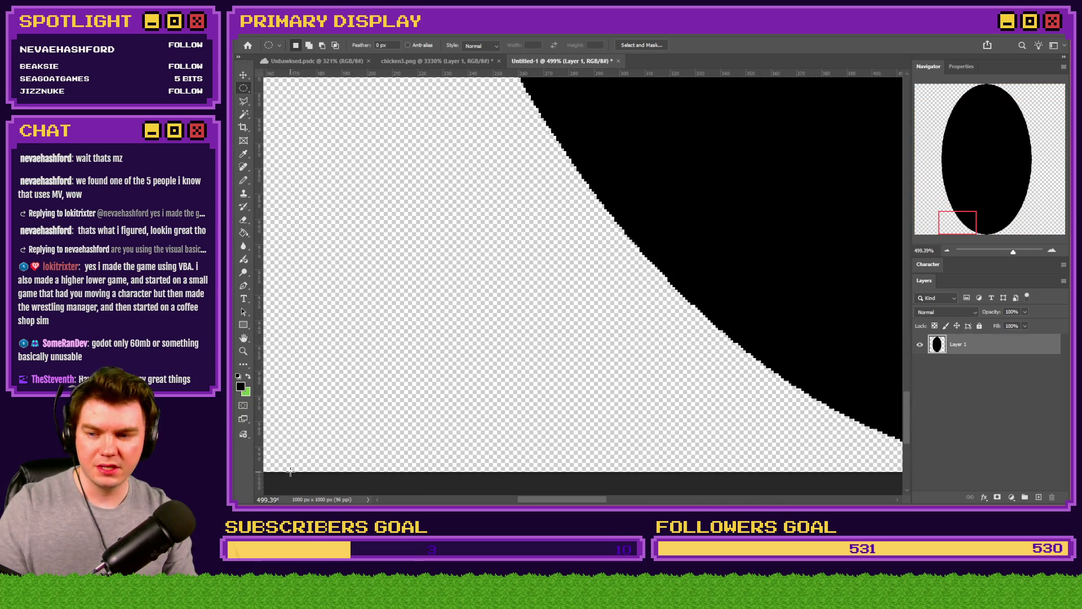
- Centre the black ellipse horizontally and draw a roughly 752 px circle over its lower half
mouse_move(291, 471)
mouse_down()
mouse_move(392, 379)
mouse_move(891, 85)
mouse_move(956, 30)
mouse_move(924, 62)
mouse_move(761, 162)
mouse_move(791, 115)
mouse_up()
scroll(561, 290, down, 7)
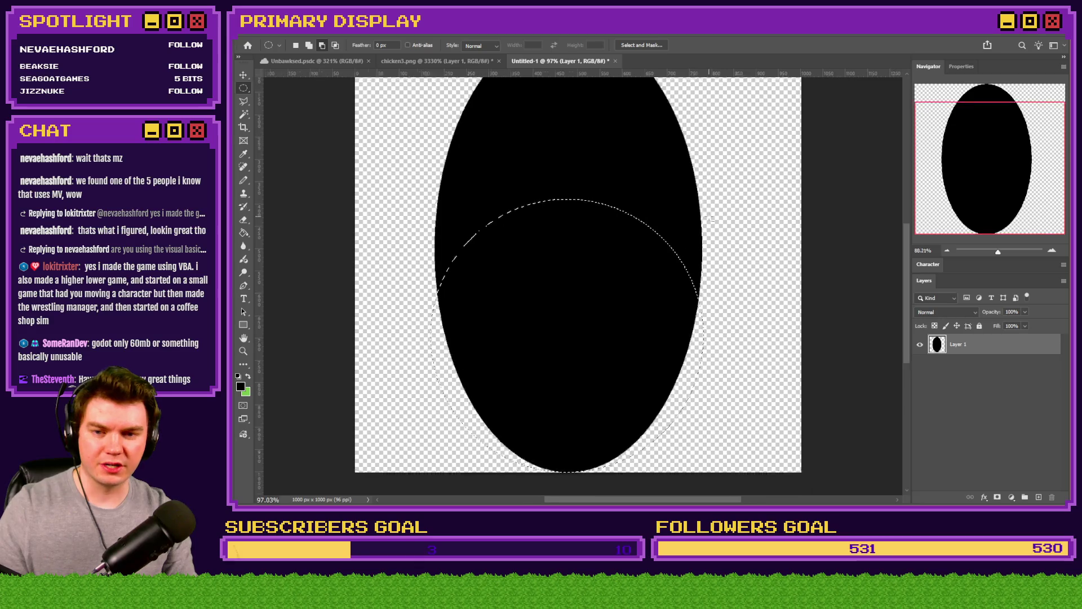
scroll(533, 197, up, 3)
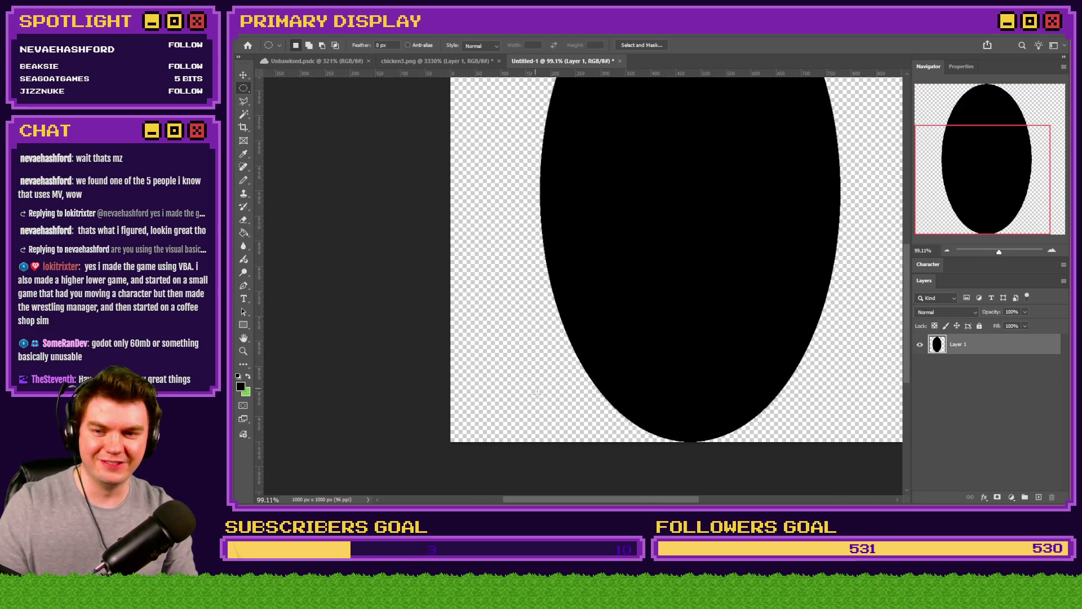
mouse_move(530, 440)
mouse_down()
mouse_move(769, 121)
mouse_move(834, 82)
mouse_move(833, 147)
mouse_move(858, 157)
mouse_move(841, 189)
mouse_up()
scroll(823, 254, down, 5)
mouse_move(743, 310)
mouse_down()
mouse_move(720, 282)
mouse_move(720, 314)
mouse_up()
scroll(733, 294, down, 2)
scroll(636, 314, down, 3)
drag(649, 309, 661, 261)
drag(660, 221, 668, 223)
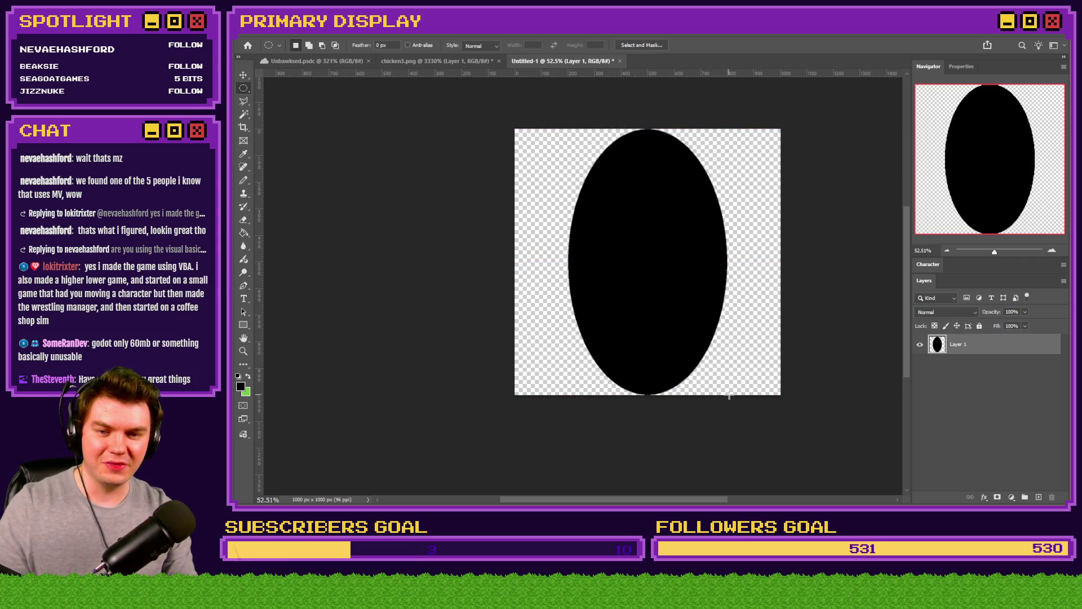
mouse_move(729, 395)
mouse_down()
mouse_move(534, 214)
mouse_move(530, 193)
mouse_up()
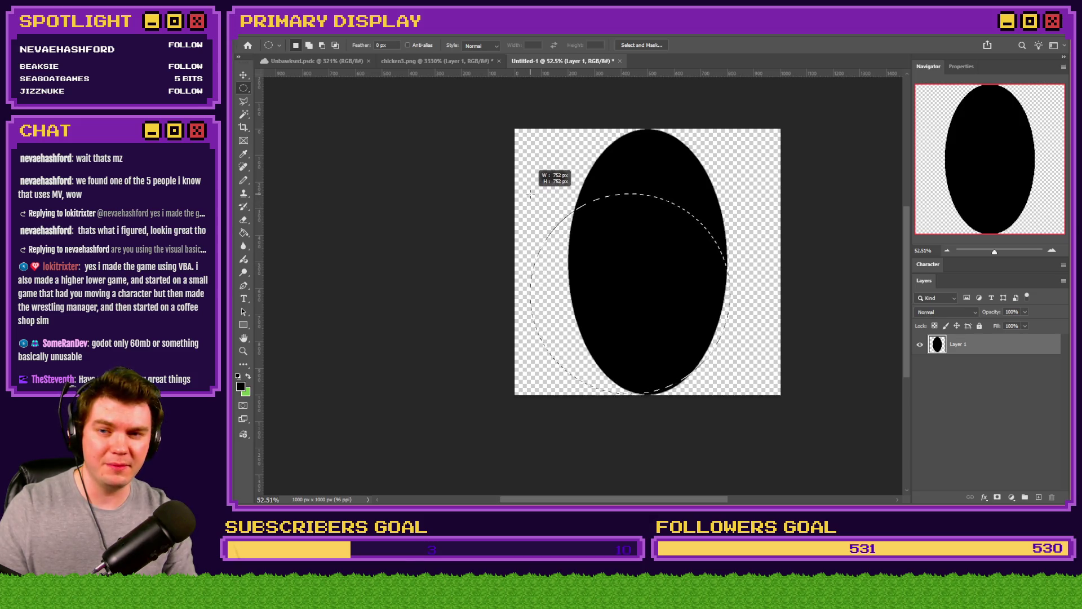